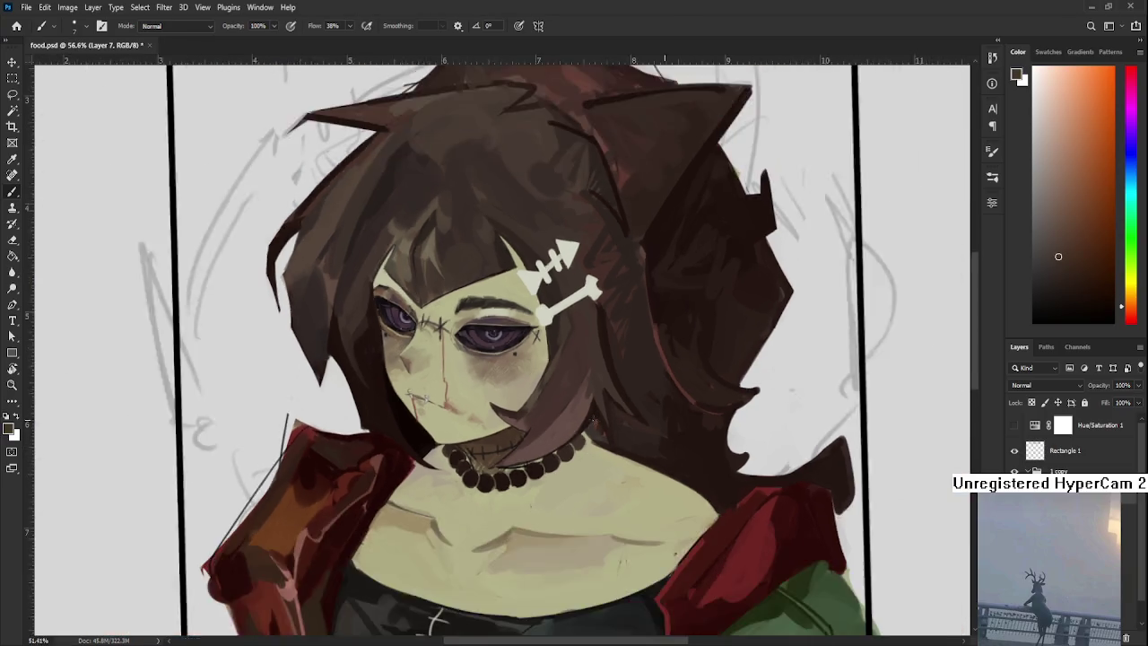
Bring the hair and hairclip into view, sampling skin and hair tones along the way.
scroll(592, 420, "down", 2)
scroll(592, 420, "down", 1)
scroll(538, 403, "up", 2)
left_click_drag(487, 366, 498, 416)
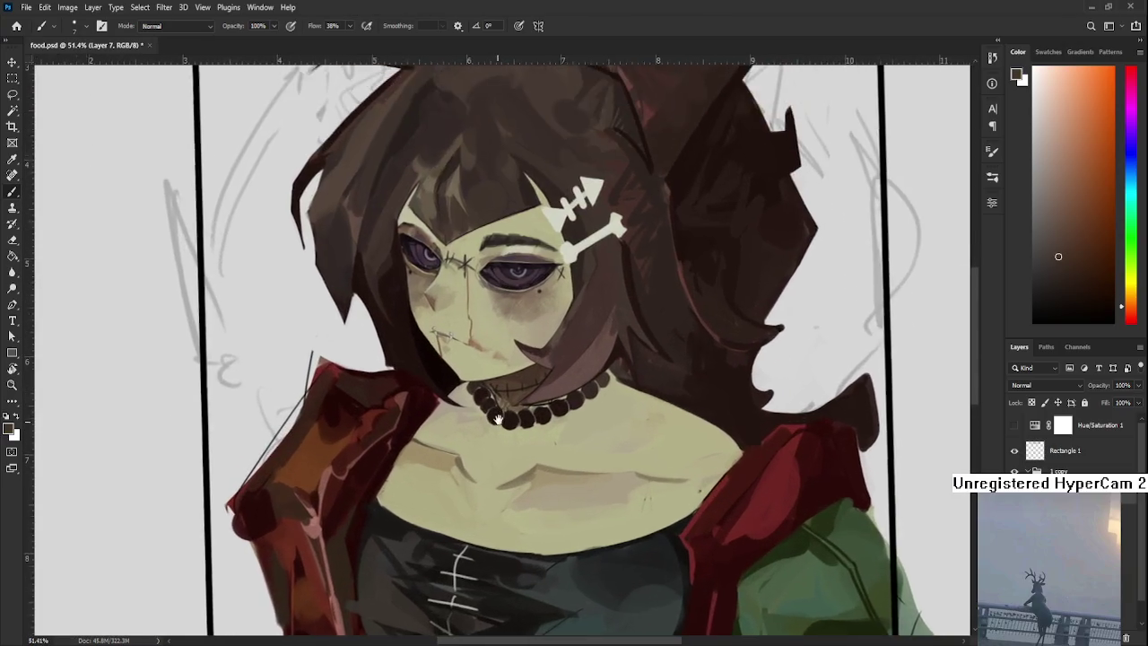
scroll(498, 418, "up", 2)
scroll(497, 418, "up", 1)
left_click(517, 487, "alt")
left_click(642, 151, "alt")
left_click_drag(547, 312, 557, 389)
left_click_drag(653, 189, 491, 455)
left_click(491, 456, "alt")
Sample light cream from the clip and paint a light curved stroke on its left end.
left_click(480, 461, "alt")
left_click(485, 460, "alt")
left_click(479, 459, "alt")
left_click(489, 459, "alt")
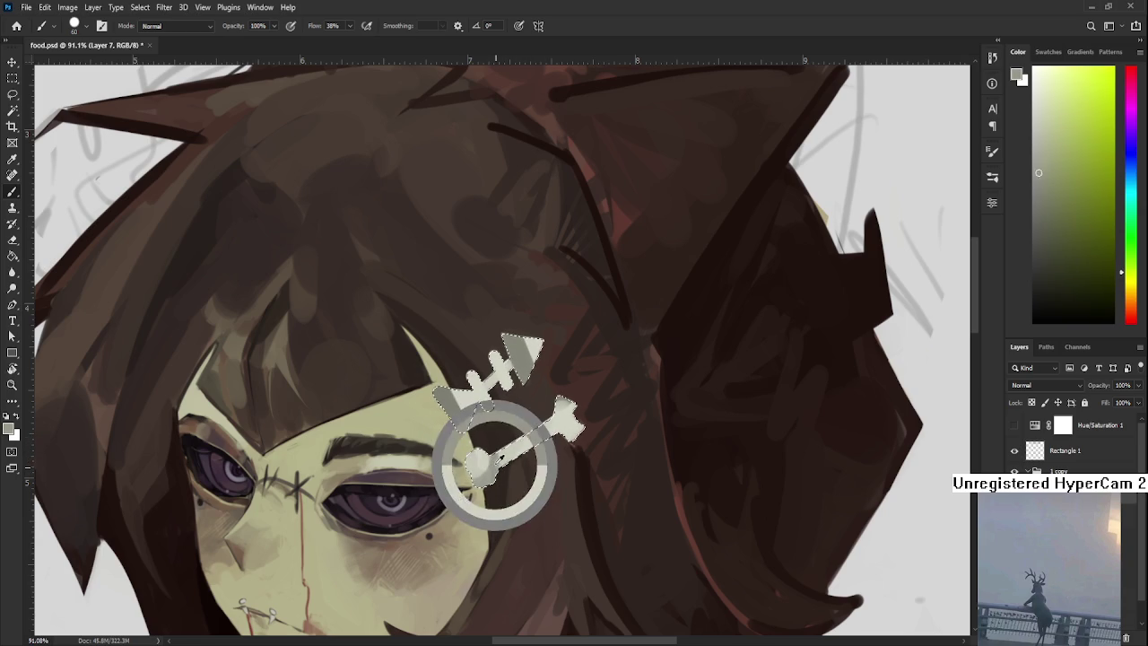
left_click(513, 451, "alt")
left_click(487, 455, "alt")
left_click(485, 459, "alt")
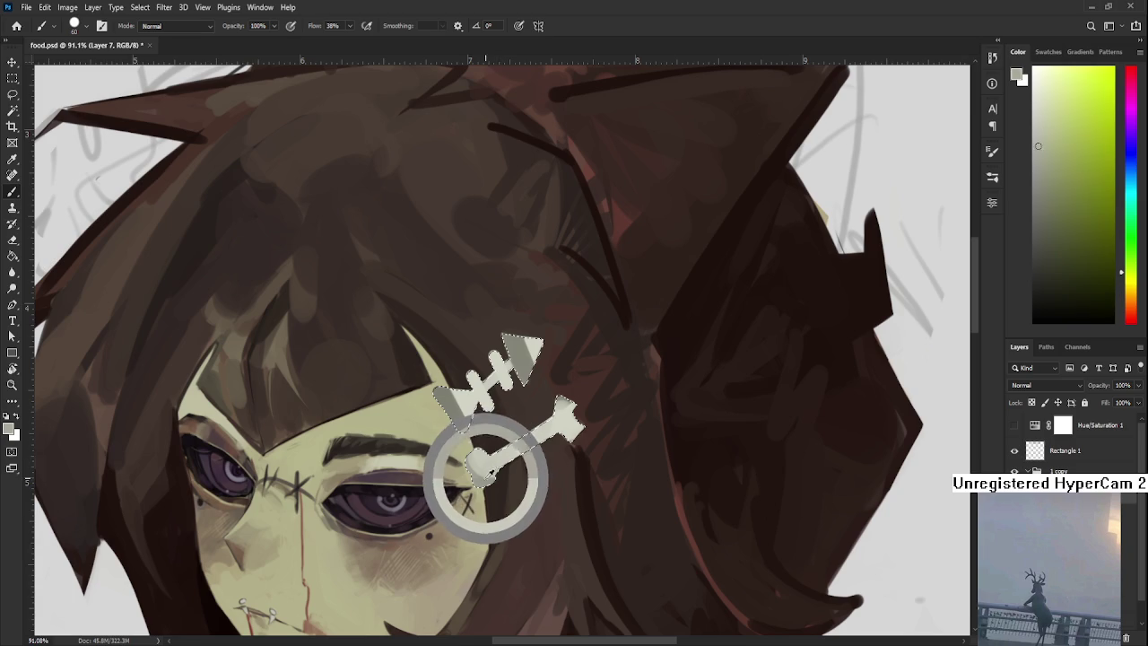
left_click(492, 461, "alt")
left_click(470, 390, "alt")
left_click_drag(453, 378, 478, 386)
Sample darker shadow and lighter cream tones at several points along the hairclip.
left_click(464, 405, "alt")
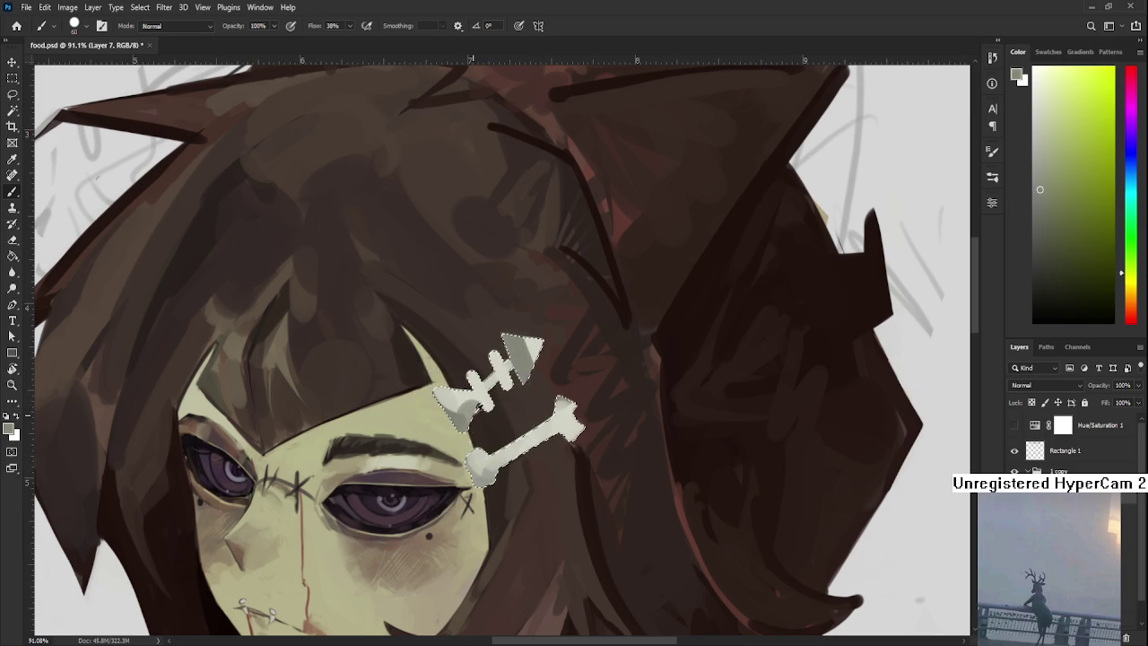
left_click(463, 423, "alt")
left_click(473, 369, "alt")
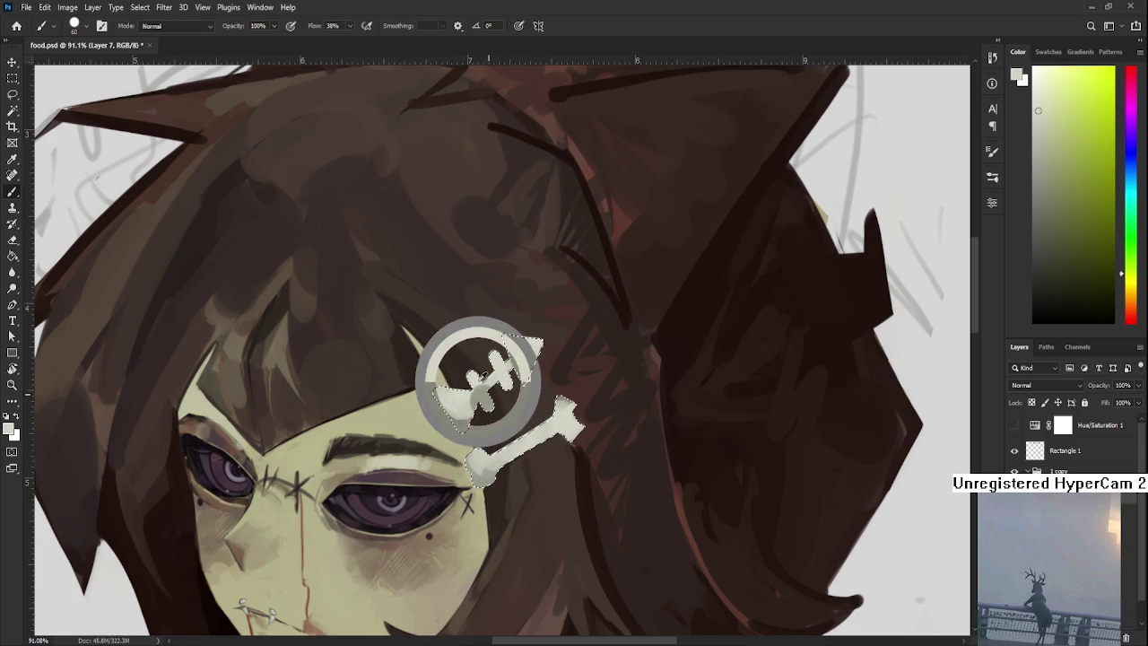
left_click(500, 372, "alt")
left_click(513, 355, "alt")
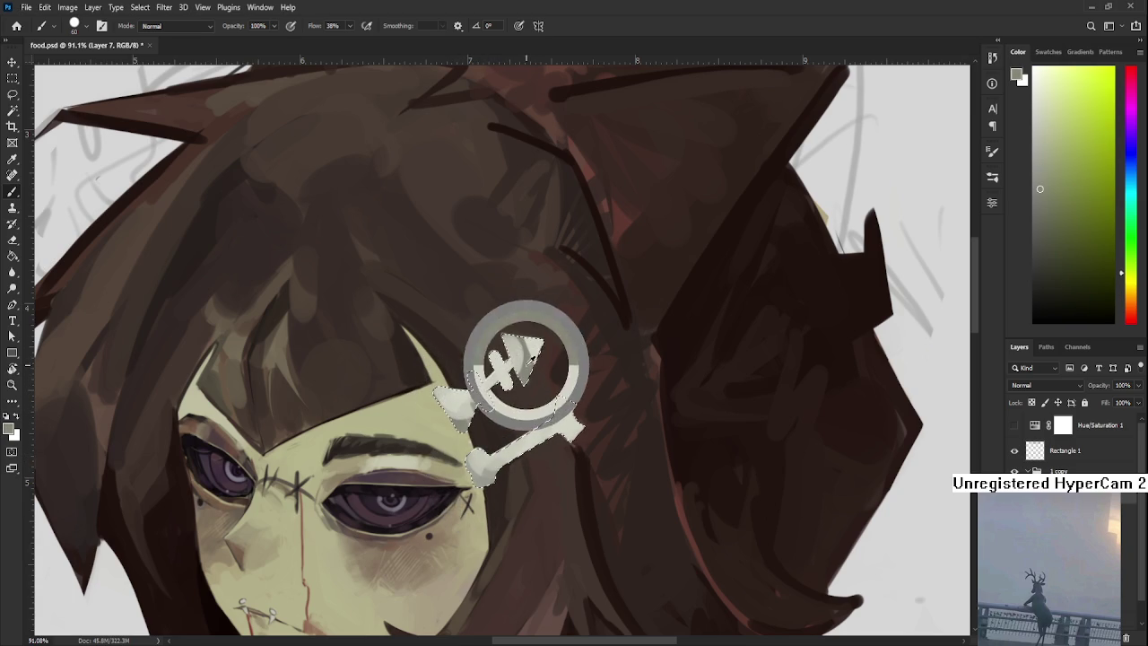
left_click(517, 347, "alt")
left_click(522, 352, "alt")
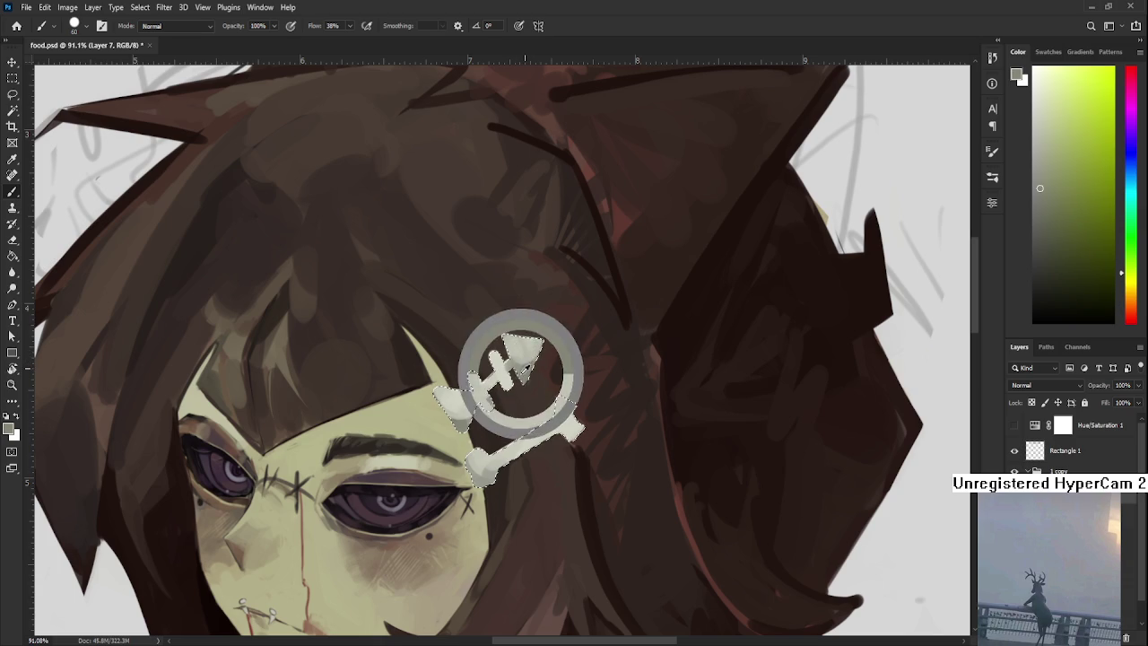
left_click(511, 330, "alt")
left_click(529, 358, "alt")
left_click(573, 430, "alt")
left_click(569, 421, "alt")
left_click(569, 421, "alt")
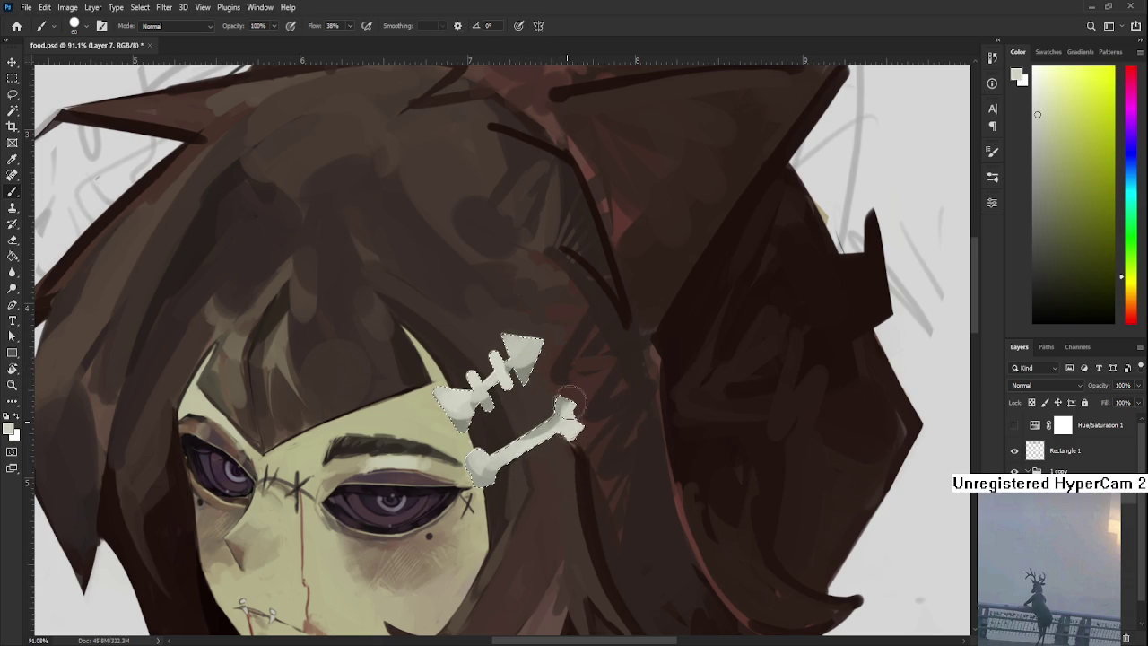
Switch to the Lasso (L) and zoom out to check the shaded clip.
scroll(599, 382, "down", 1)
scroll(599, 383, "down", 2)
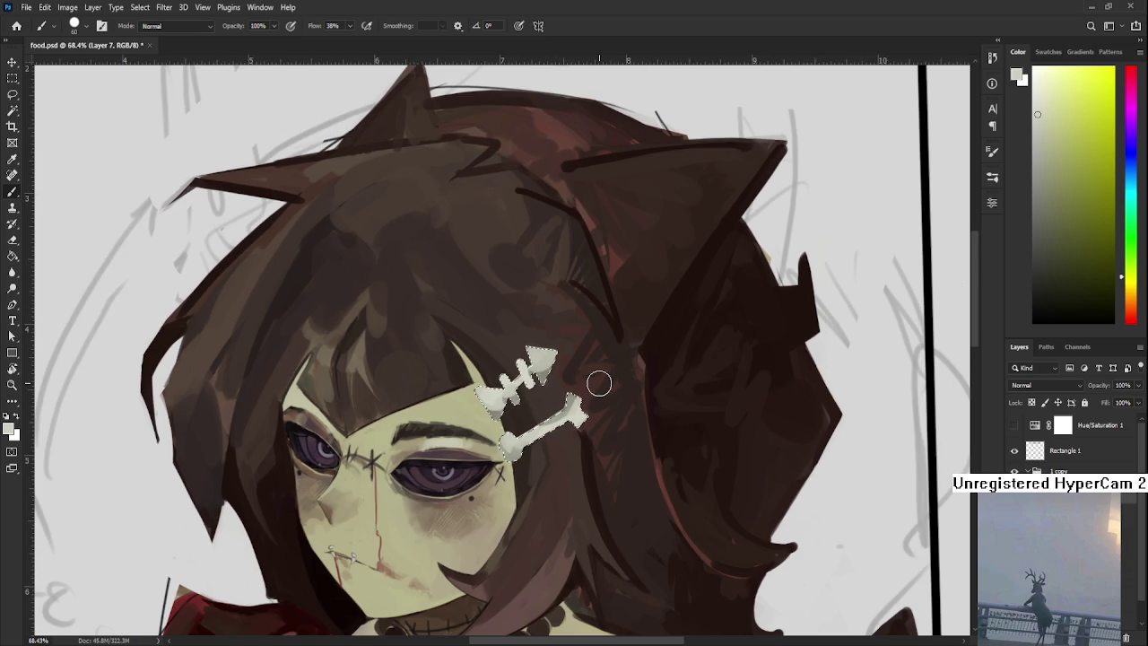
key("l")
scroll(601, 422, "down", 2)
scroll(606, 460, "down", 1)
scroll(606, 459, "up", 1)
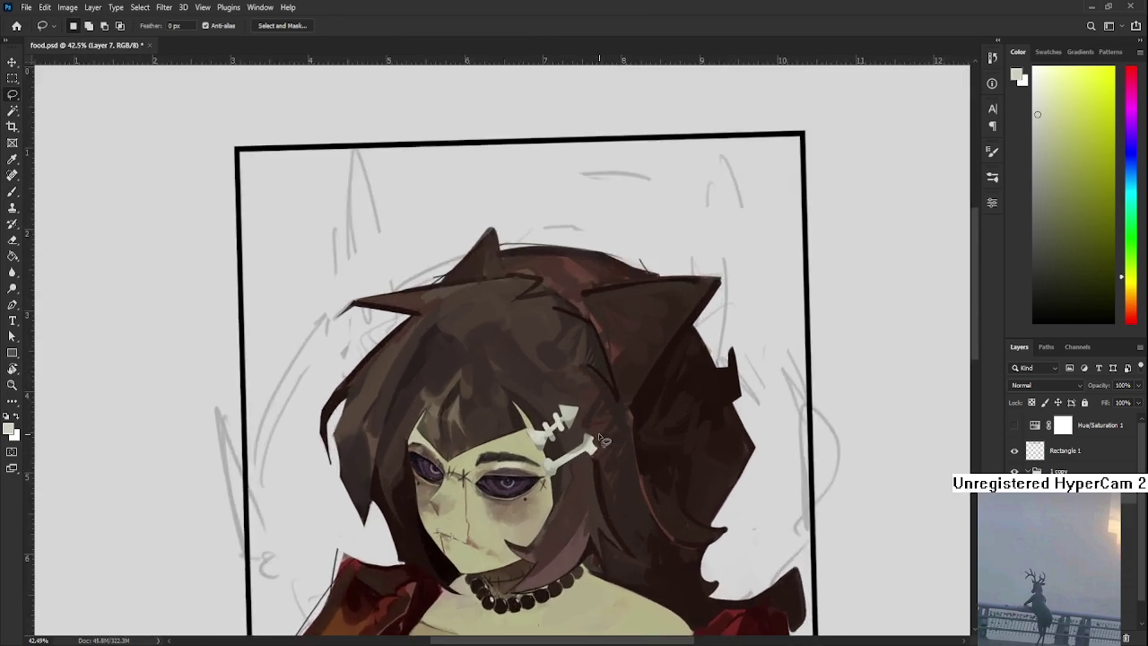
Paint a pale yellow-green highlight along the lower bone of the clip.
scroll(603, 451, "up", 2)
scroll(599, 442, "up", 1)
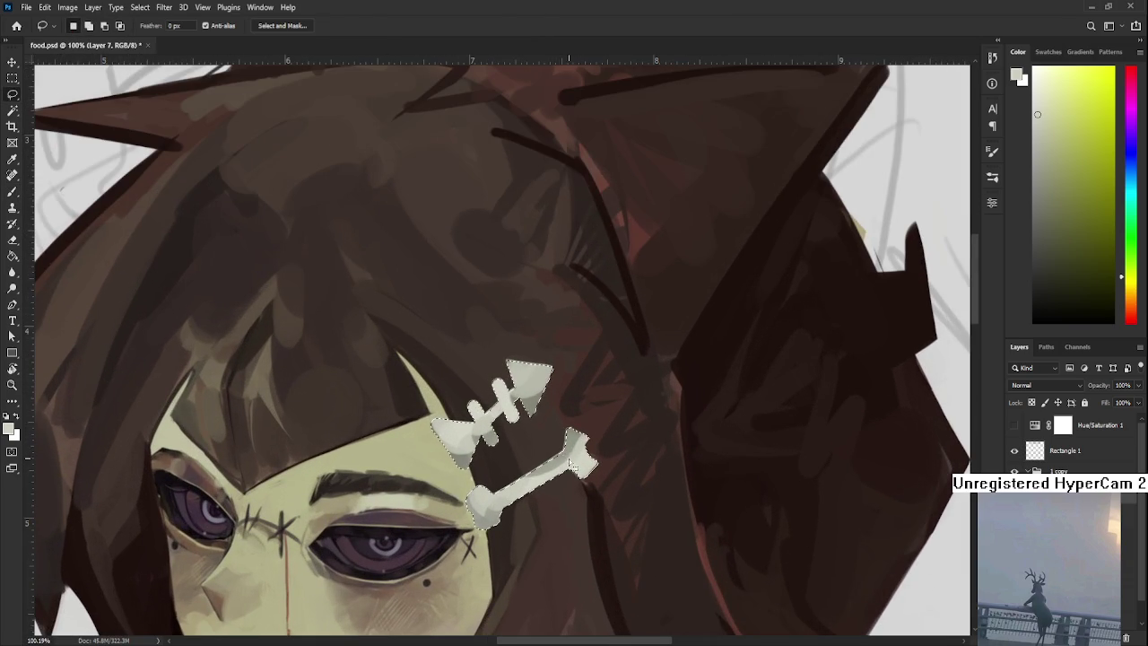
key("b")
left_click(531, 485, "alt")
left_click(556, 457, "alt")
left_click(579, 459, "alt")
left_click(1051, 85)
left_click_drag(506, 484, 565, 464)
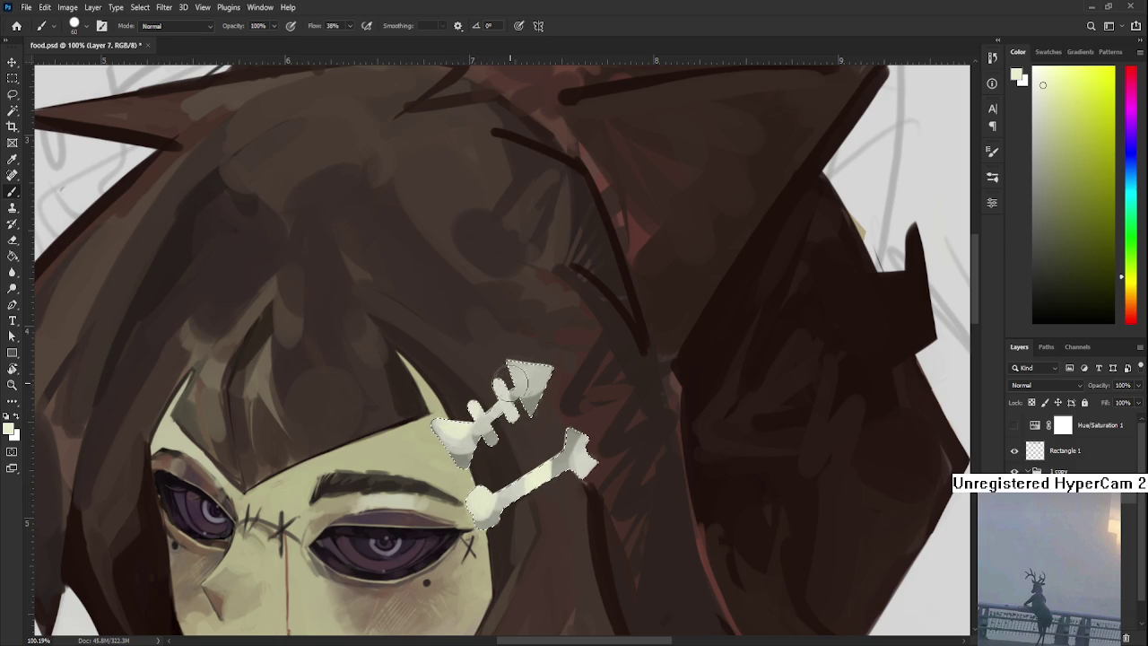
Lighten the upper bone's arrow end and resample its darker and lighter shades.
left_click_drag(538, 328, 530, 376)
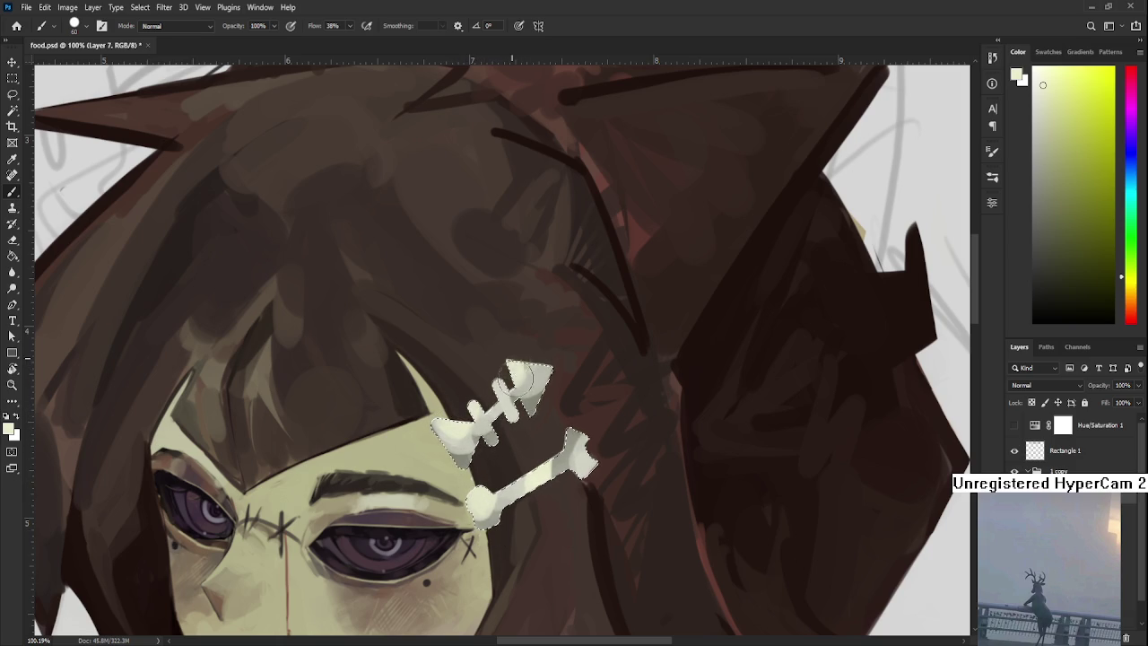
left_click(525, 384, "alt")
left_click(524, 371, "alt")
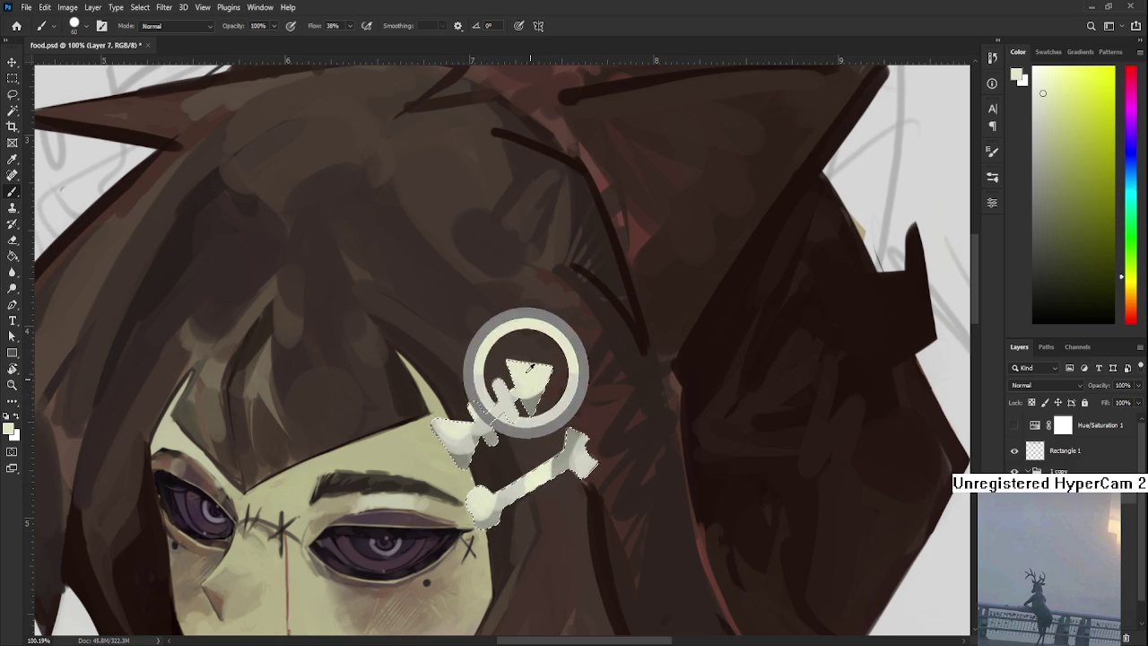
mouse_move(555, 437)
left_mouse_down()
mouse_move(544, 418)
mouse_move(568, 404)
mouse_move(561, 450)
mouse_move(581, 436)
mouse_move(574, 421)
left_mouse_up()
left_click(558, 436, "alt")
Reshape the lower bone's right end into a rounded, lobed knob with light and darker touches.
left_click(564, 436, "alt")
left_click(526, 460, "alt")
left_click(573, 432, "alt")
left_click(541, 444, "alt")
left_click(548, 448, "alt")
left_click(550, 441, "alt")
left_click(575, 438, "alt")
left_click(558, 455, "alt")
left_click(442, 414, "alt")
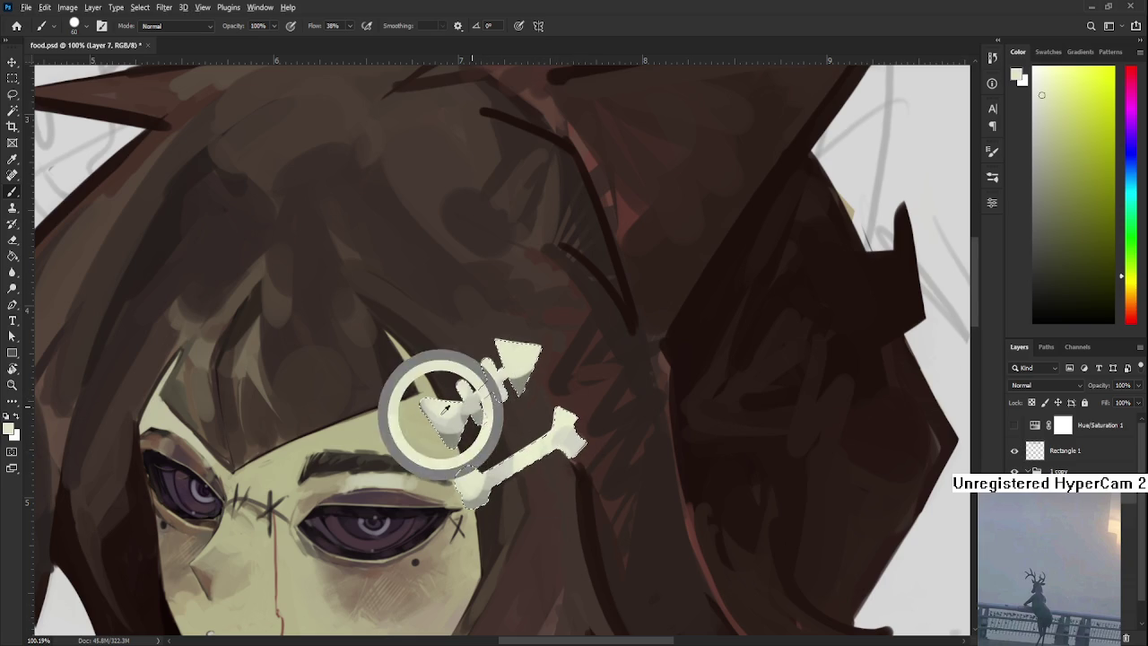
Clear the selection around the bone with the Lasso and zoom out.
key("l")
left_click(517, 424)
scroll(517, 424, "down", 3)
scroll(529, 417, "down", 2)
Sample a dark colour near the bone and adjust it to a darker shade.
scroll(547, 411, "down", 2)
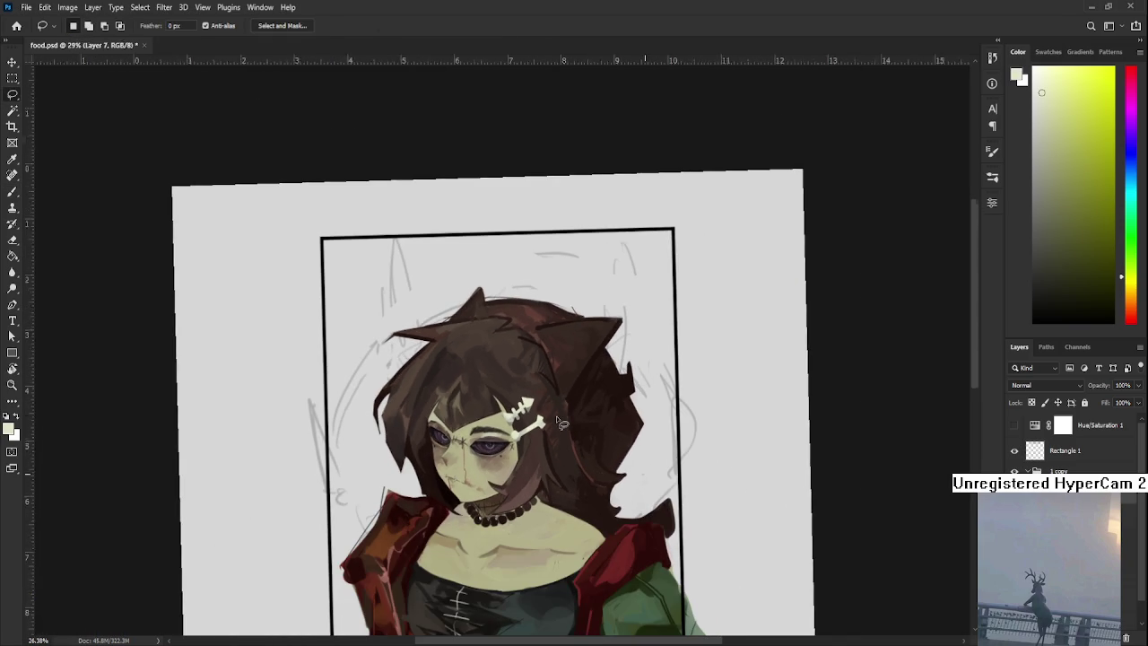
scroll(552, 393, "up", 3)
scroll(520, 388, "up", 4)
key("b")
left_click(491, 437, "alt")
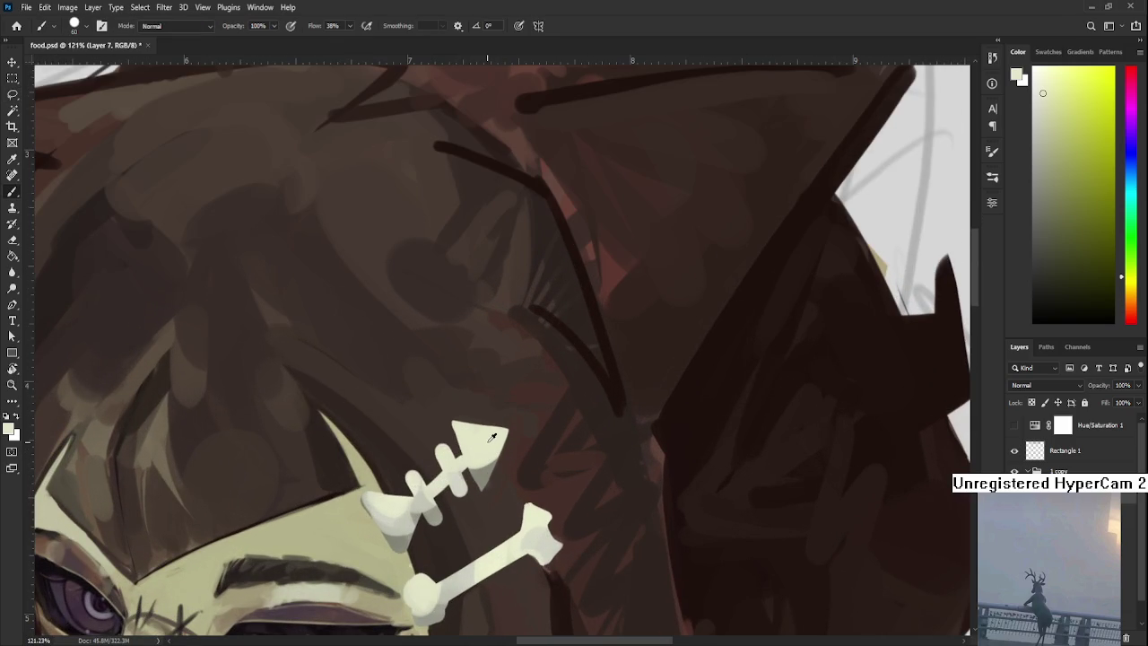
left_click(1038, 255)
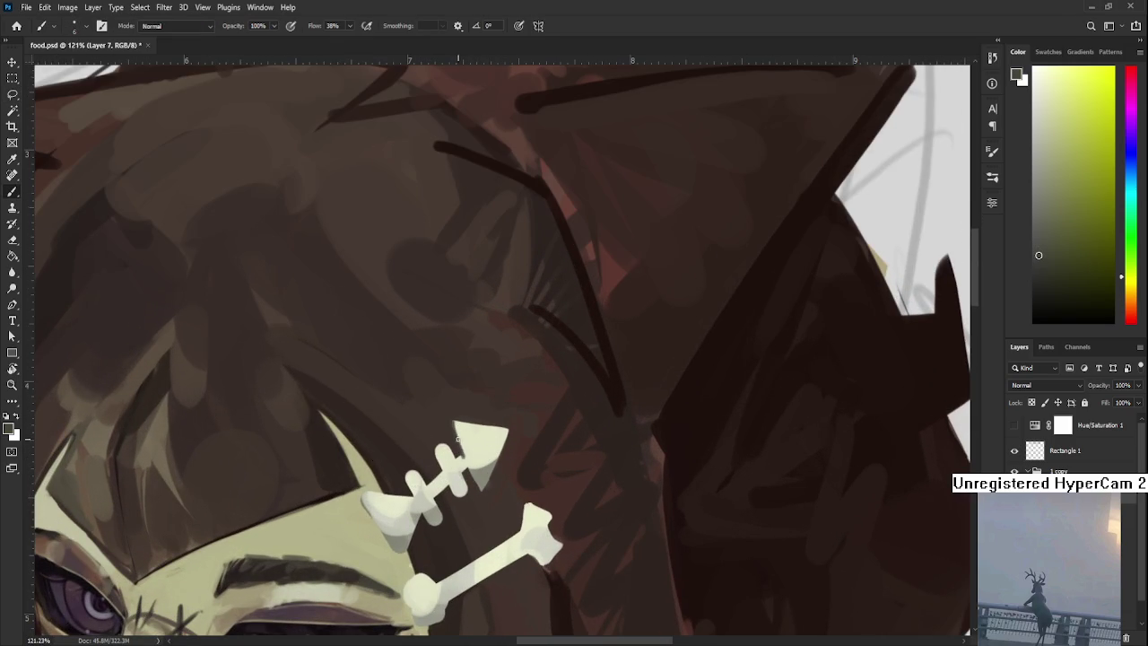
left_click_drag(1069, 265, 1032, 288)
left_click_drag(466, 433, 479, 394)
Alternate between the bone's cream and dark grey at the arrowhead tip to crisp its edges.
left_click(474, 413, "alt")
mouse_move(505, 439)
left_mouse_down("alt")
mouse_move(475, 400)
mouse_move(448, 410)
left_mouse_up("alt")
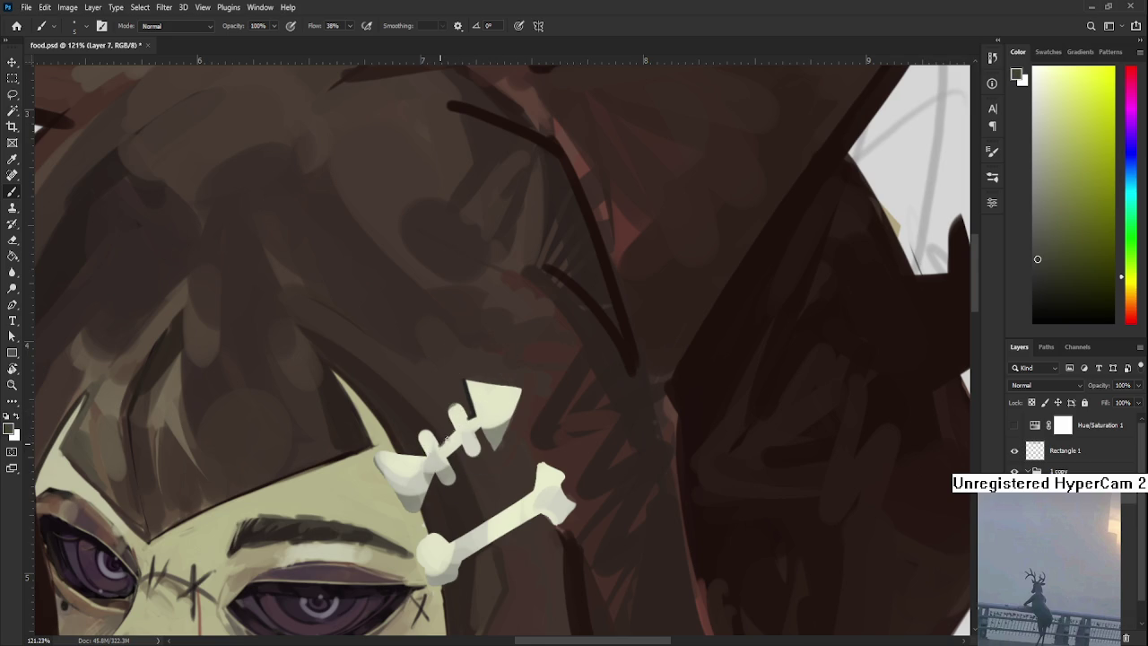
scroll(466, 439, "down", 1)
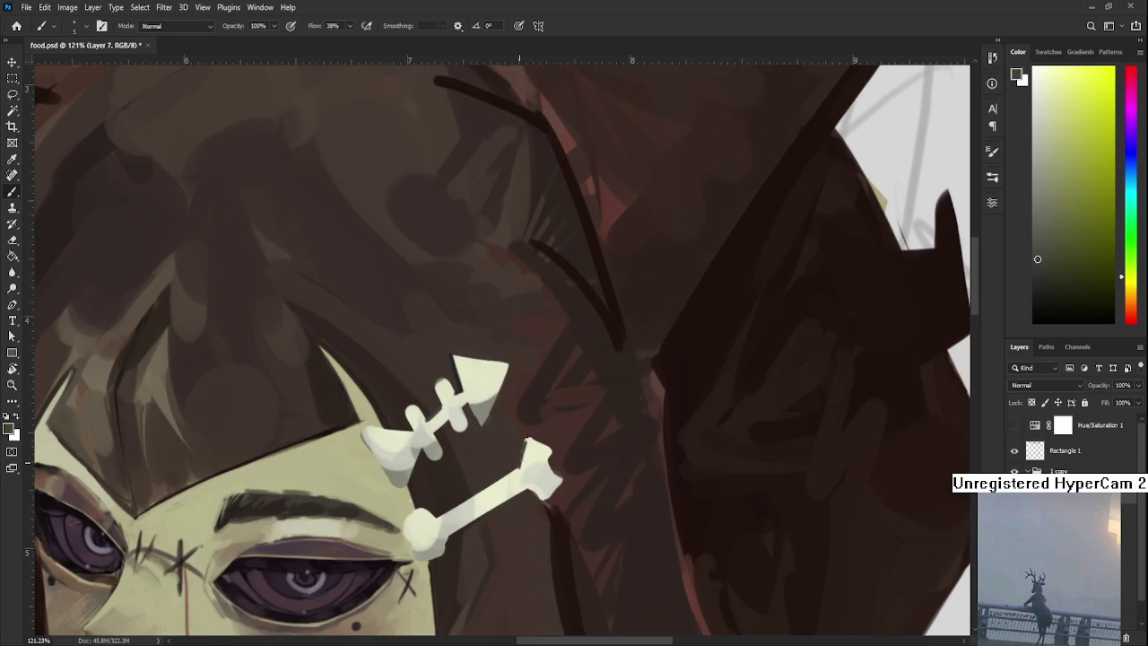
left_click(529, 444, "alt")
left_click(455, 370, "alt")
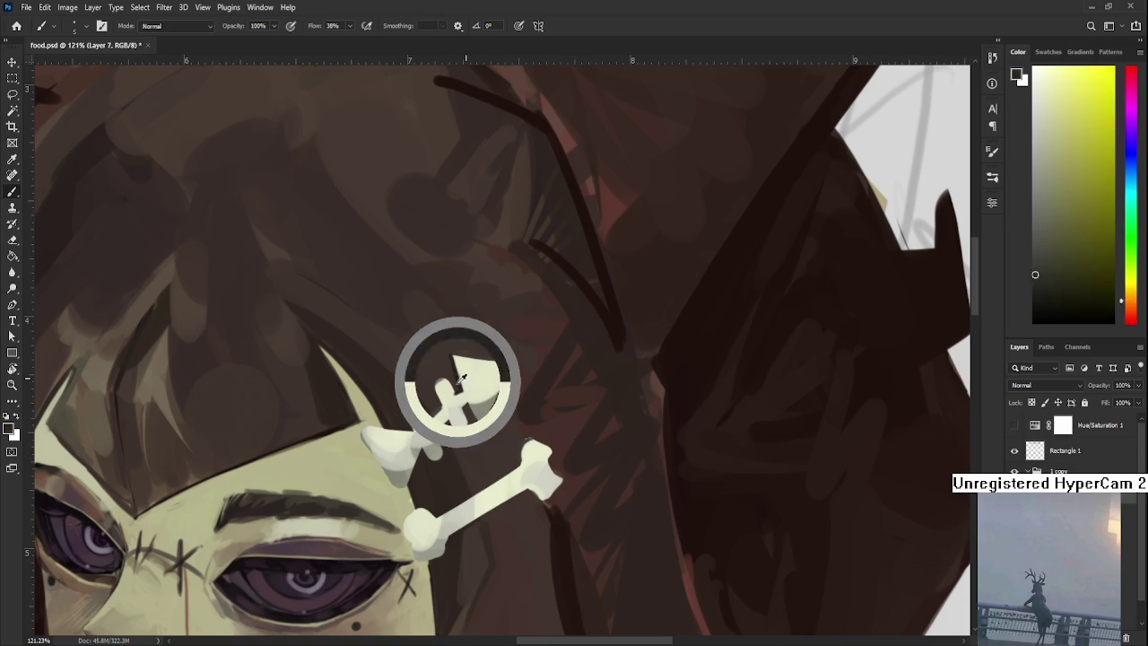
left_click(459, 363, "alt")
left_click(459, 363, "alt")
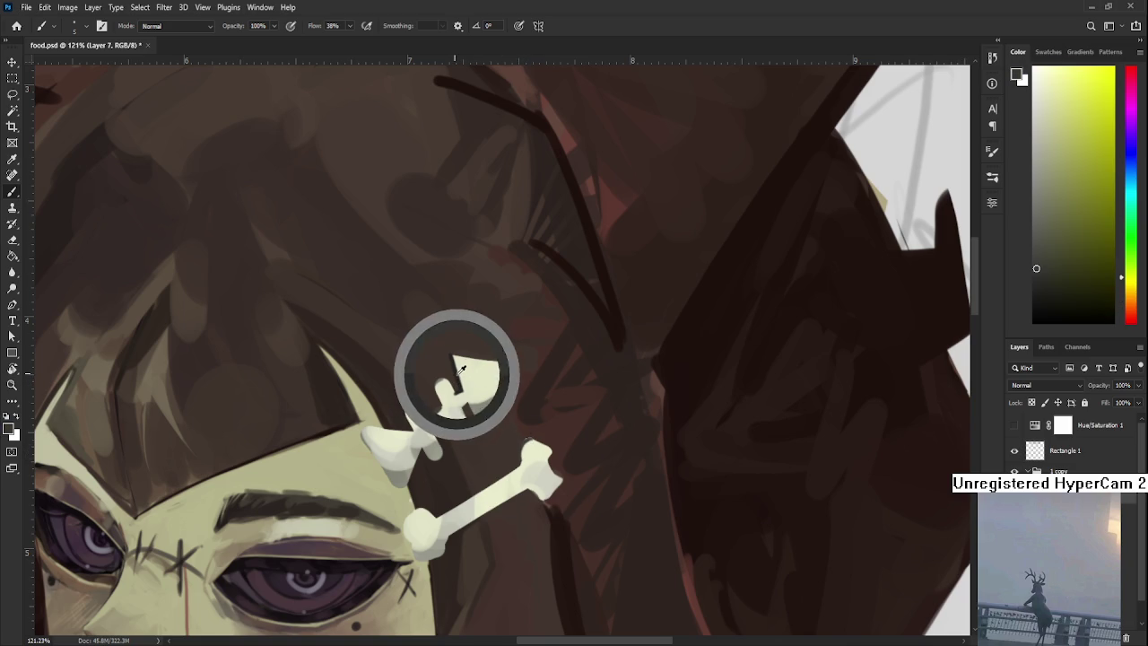
left_click(531, 443, "alt")
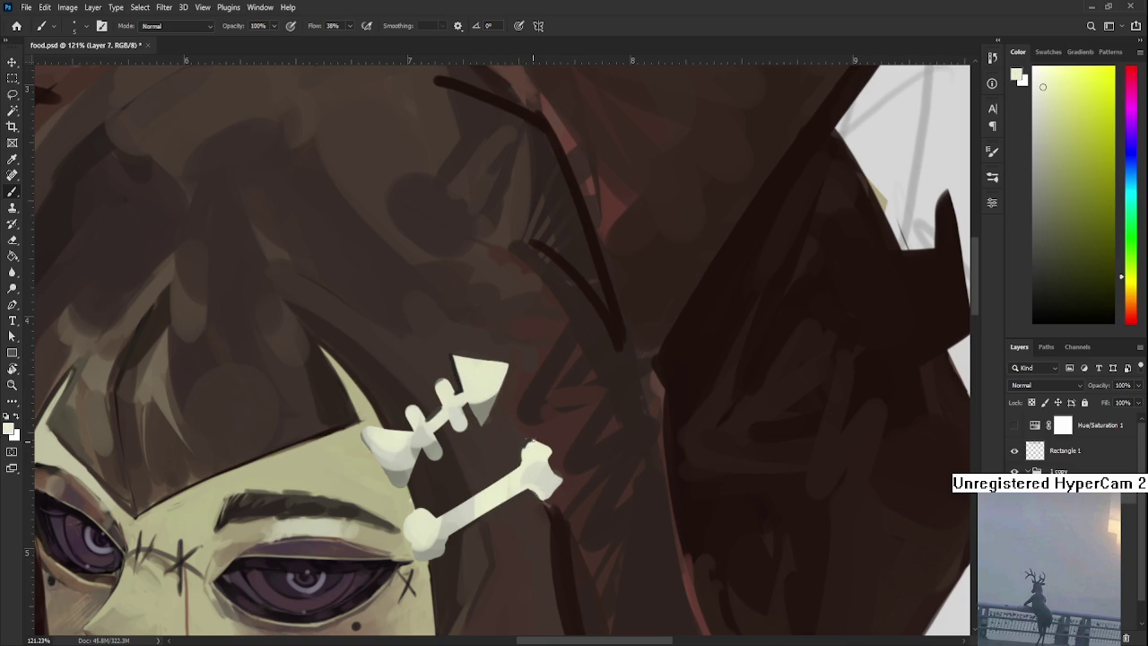
left_click(951, 240, "alt")
Tilt the view about 30° clockwise and lighten the bone's lower end with cream.
left_click_drag(636, 487, 477, 441)
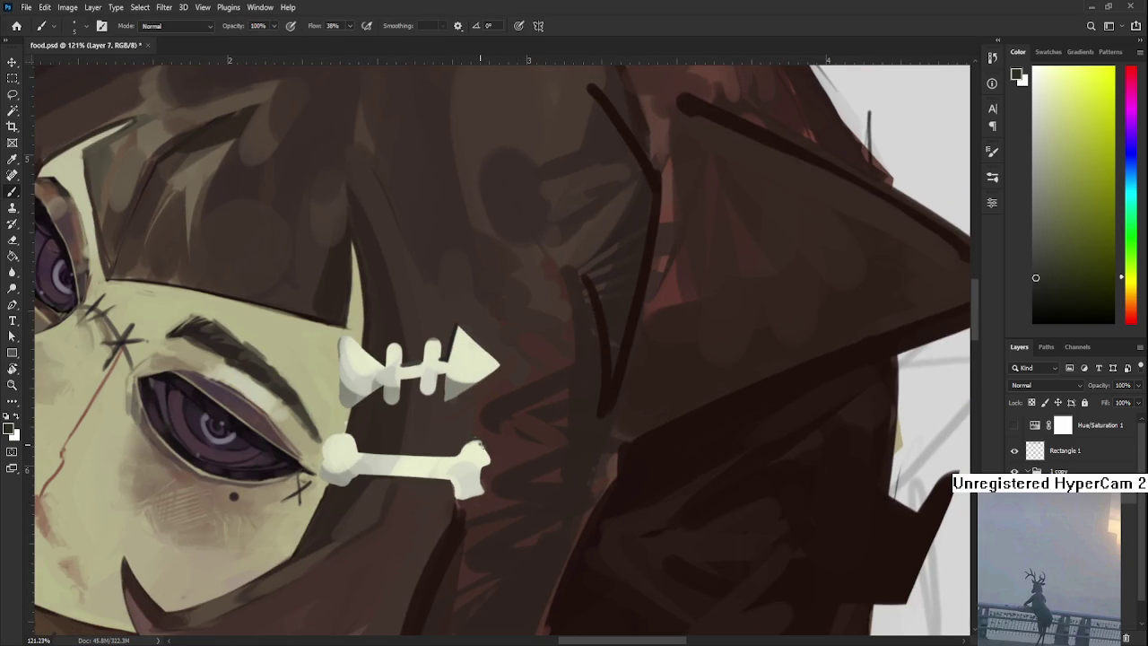
left_click(484, 456, "alt")
left_click(479, 432, "alt")
left_click_drag(478, 421, 455, 333)
left_click(462, 493, "alt")
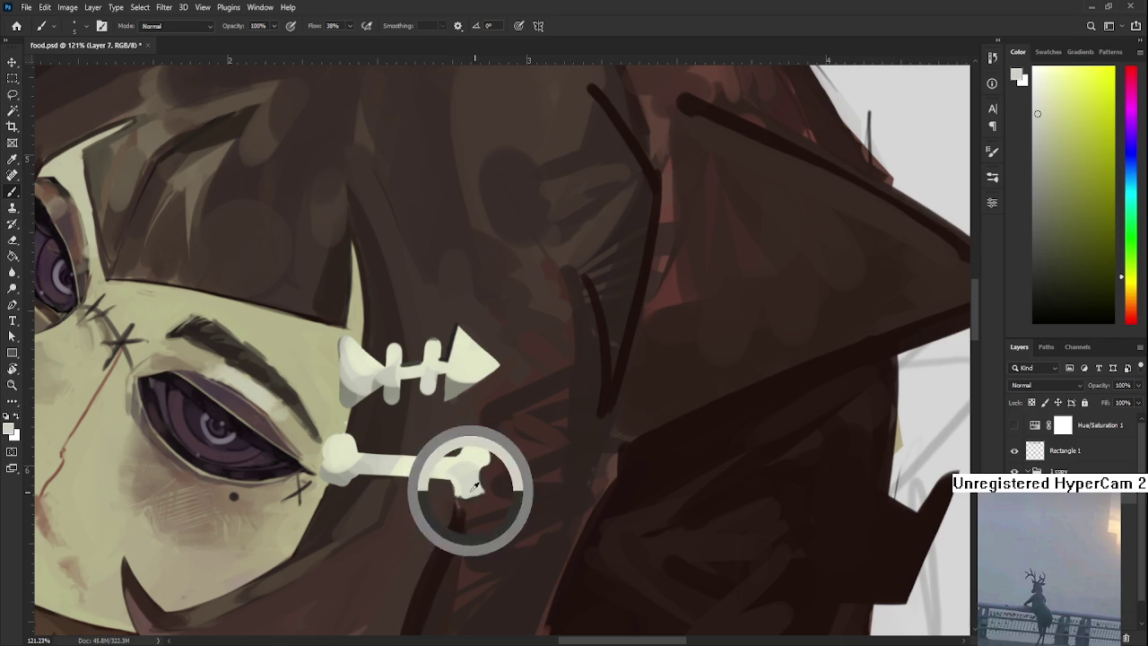
left_click_drag(463, 495, 475, 494)
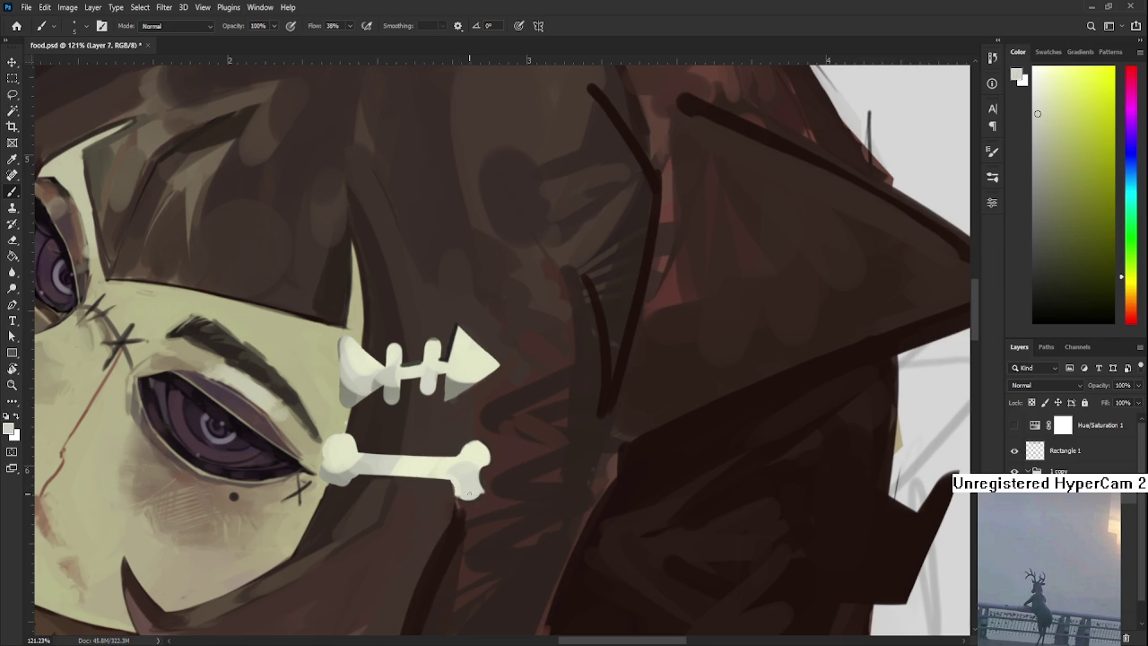
Rotate the view toward the bone's top and sample a dark colour there.
left_click(455, 480, "alt")
key("r")
mouse_move(450, 482)
left_mouse_down()
mouse_move(613, 436)
mouse_move(421, 421)
left_mouse_up()
left_click(439, 393, "alt")
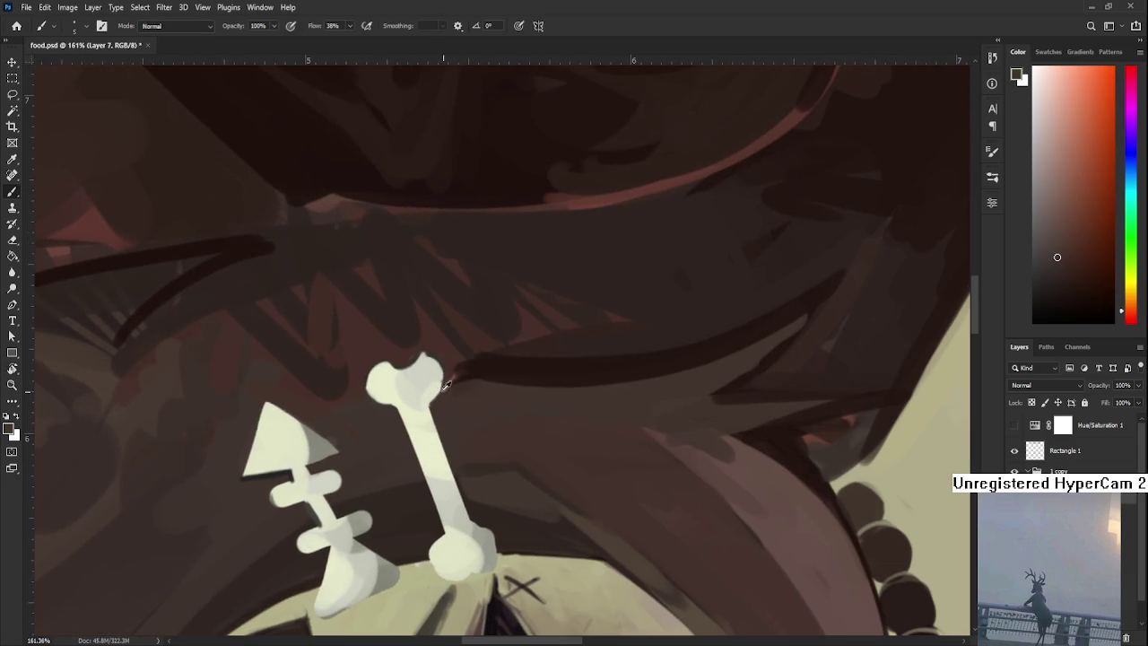
Fill out the bone's top-right edge with light cream.
left_click(439, 372, "alt")
left_click(384, 386, "alt")
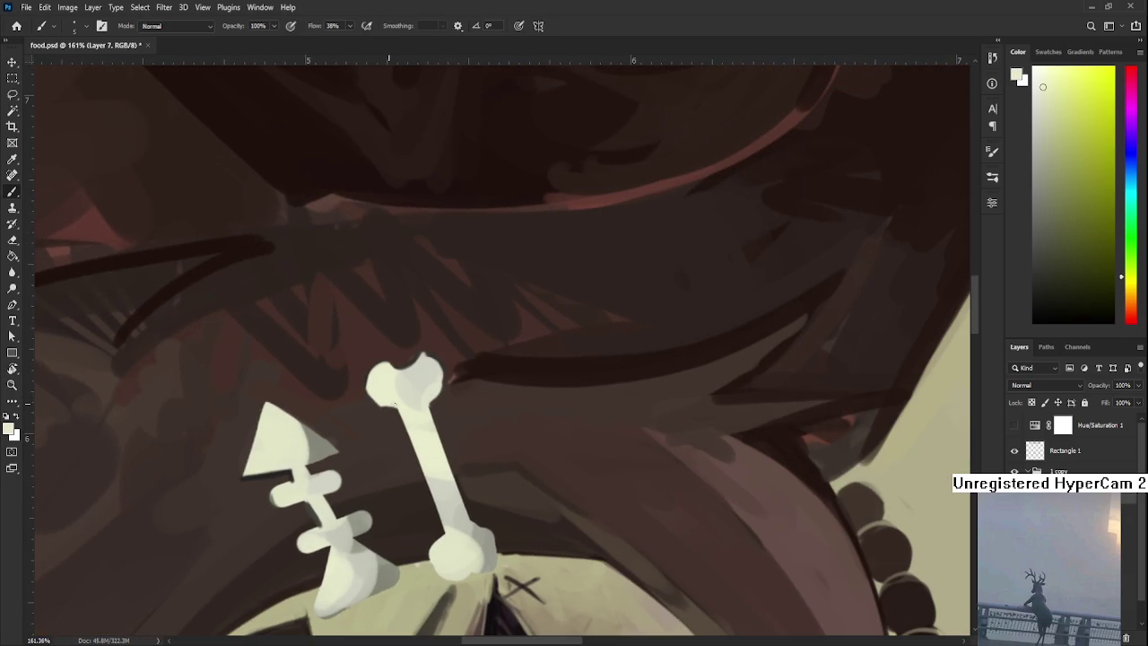
left_click(437, 388, "alt")
left_click_drag(436, 391, 440, 405)
Trim the top-left knob's edge with dark brown and rotate the view to about -22°.
left_click(379, 393, "alt")
left_click(370, 394, "alt")
left_click_drag(367, 397, 363, 390)
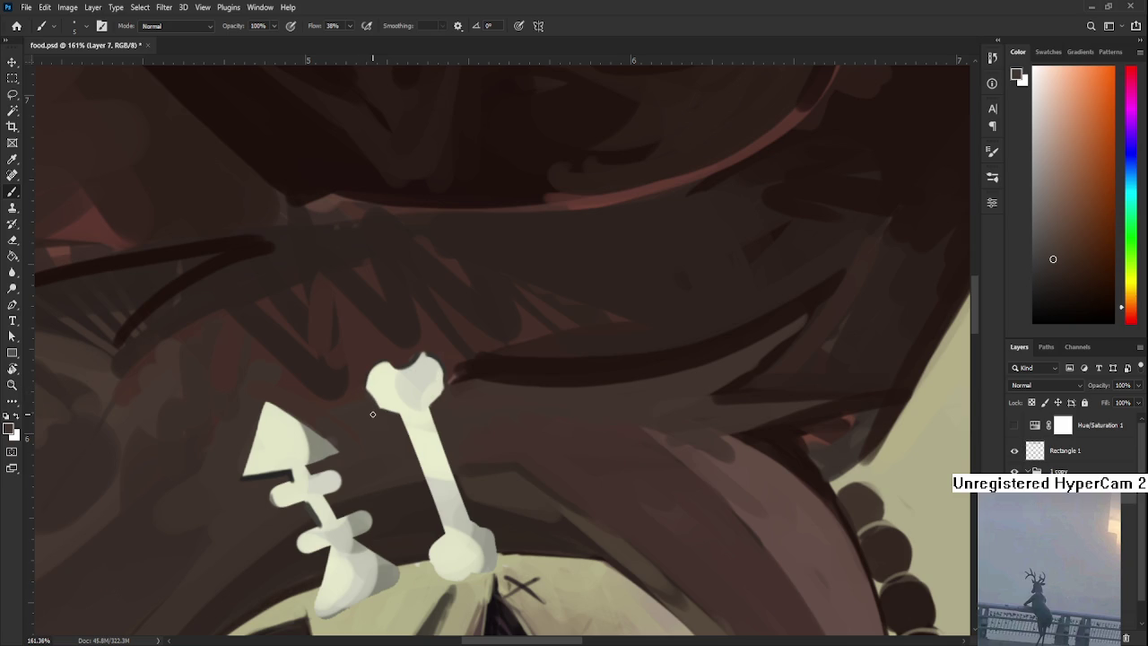
scroll(373, 413, "down", 4)
key("r")
mouse_move(430, 484)
left_mouse_down()
mouse_move(516, 453)
mouse_move(530, 463)
left_mouse_up()
scroll(486, 333, "up", 2)
Sample the pale bone colour and a dark reddish-brown from the hair.
key("b")
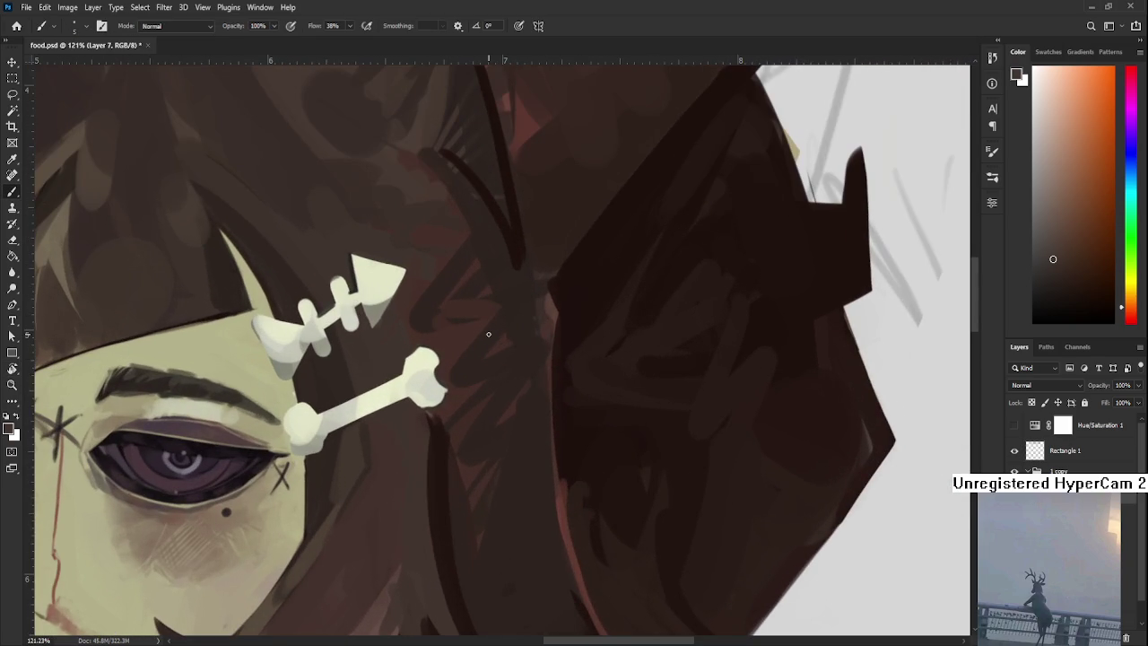
left_click(412, 373, "alt")
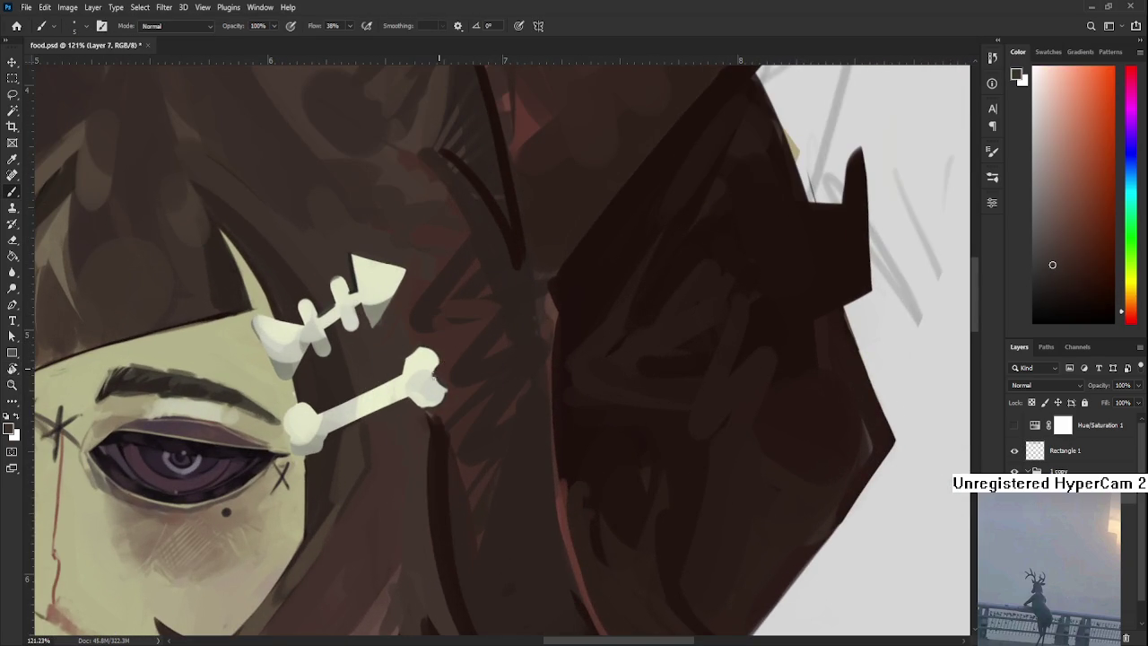
left_click(436, 380, "alt")
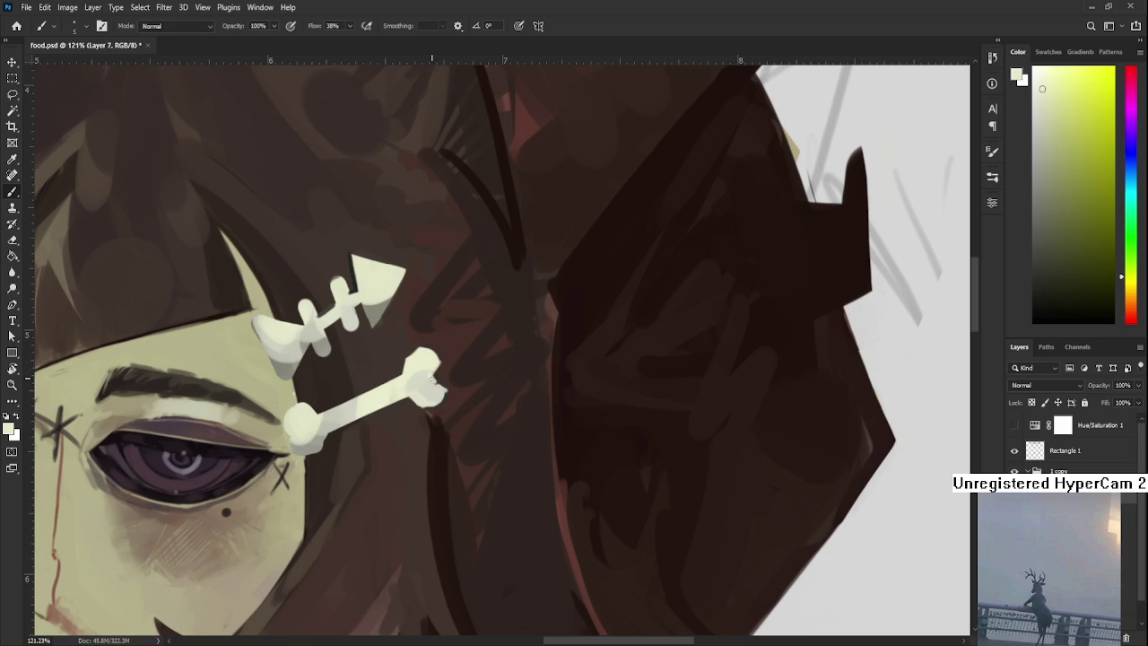
left_click(446, 379, "alt")
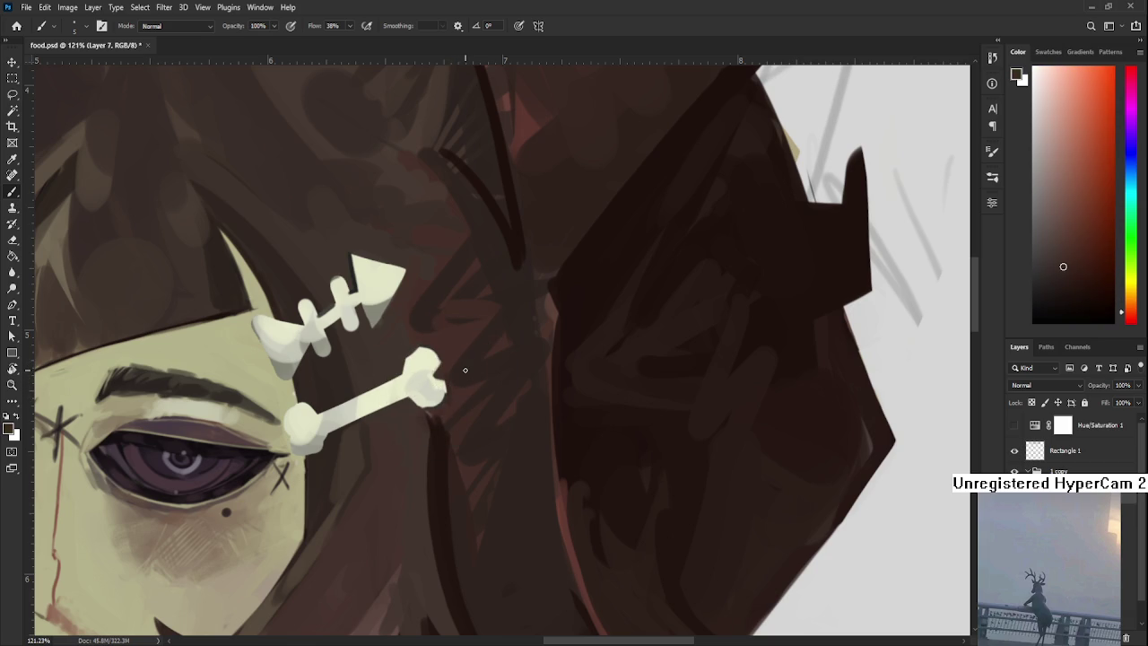
Resample the bone tones and lighter highlight at the lower clip's left knob, then zoom out.
scroll(465, 369, "down", 2)
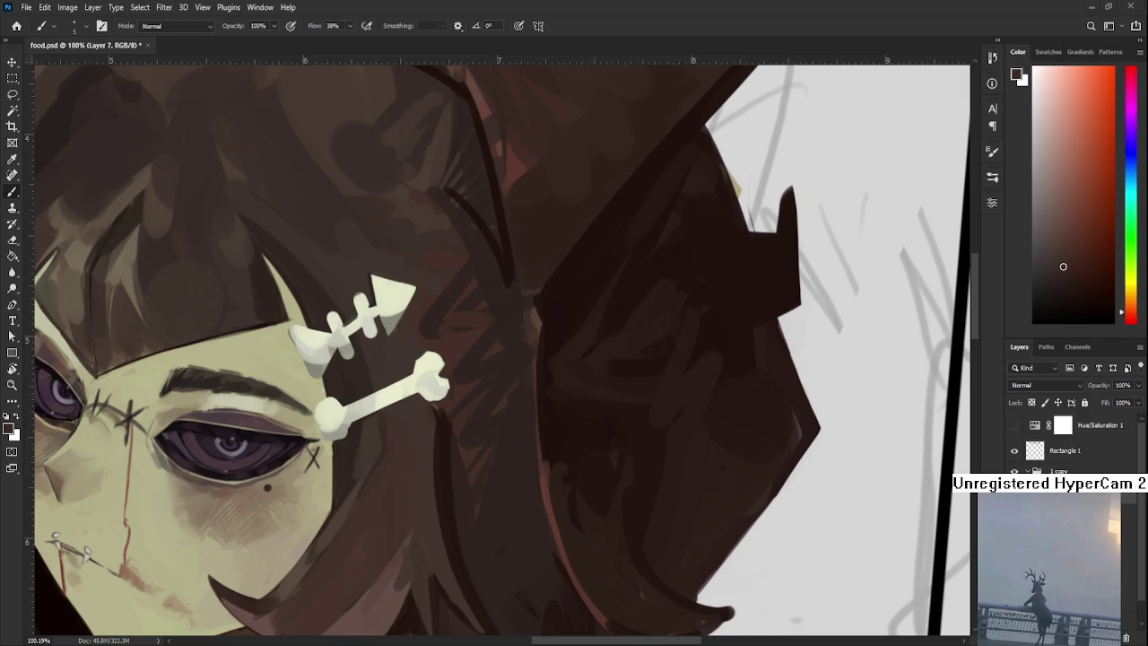
left_click(335, 432, "alt")
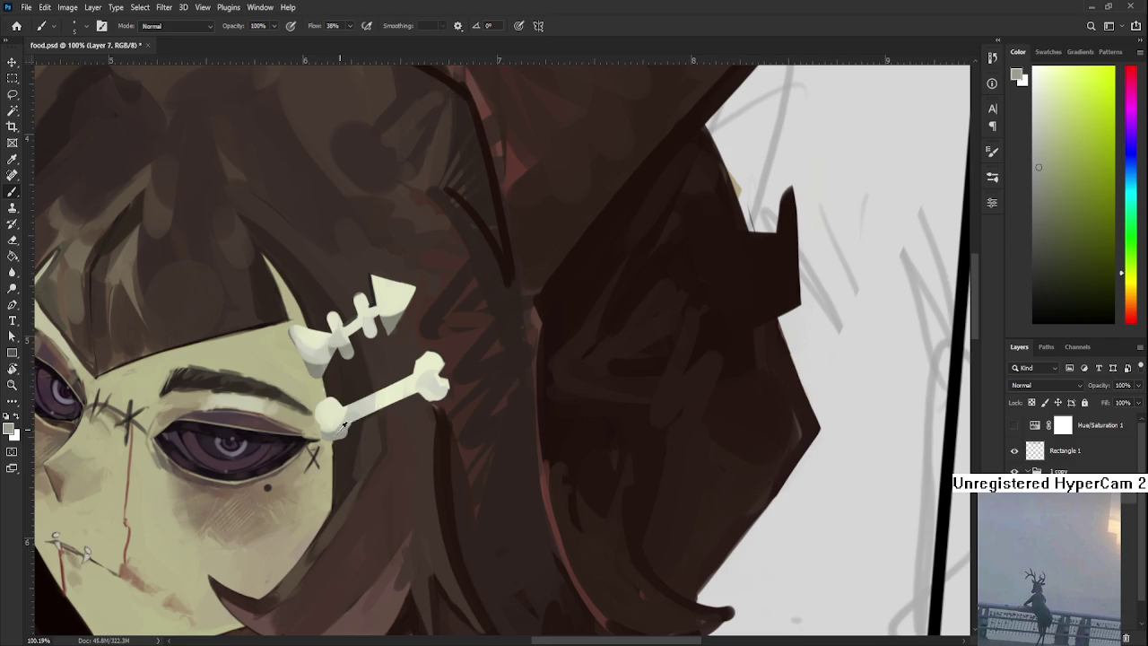
left_click(323, 423, "alt")
left_click(340, 431, "alt")
left_click(322, 412, "alt")
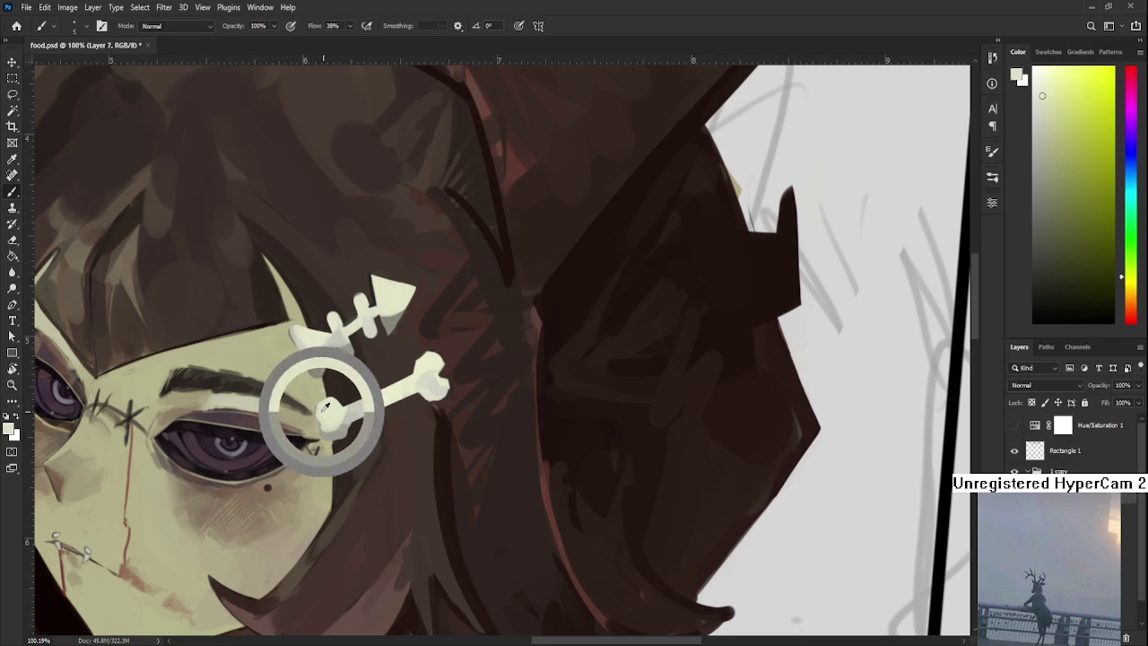
mouse_move(371, 463)
left_mouse_down()
mouse_move(390, 436)
mouse_move(433, 548)
left_mouse_up()
scroll(389, 436, "down", 5)
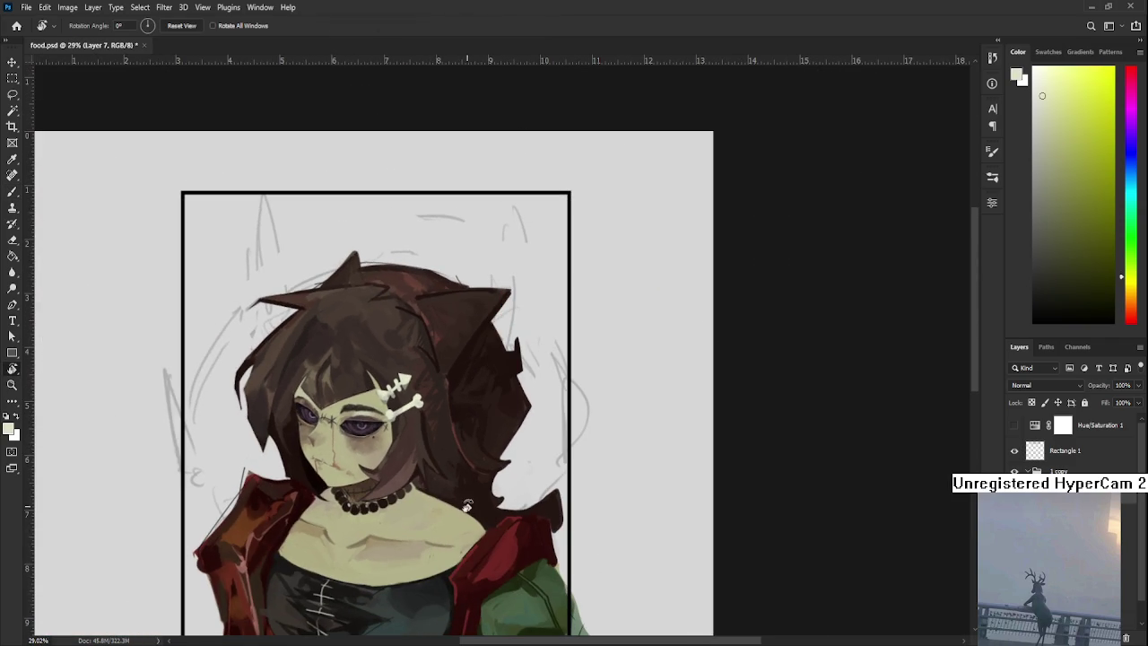
scroll(497, 414, "up", 1)
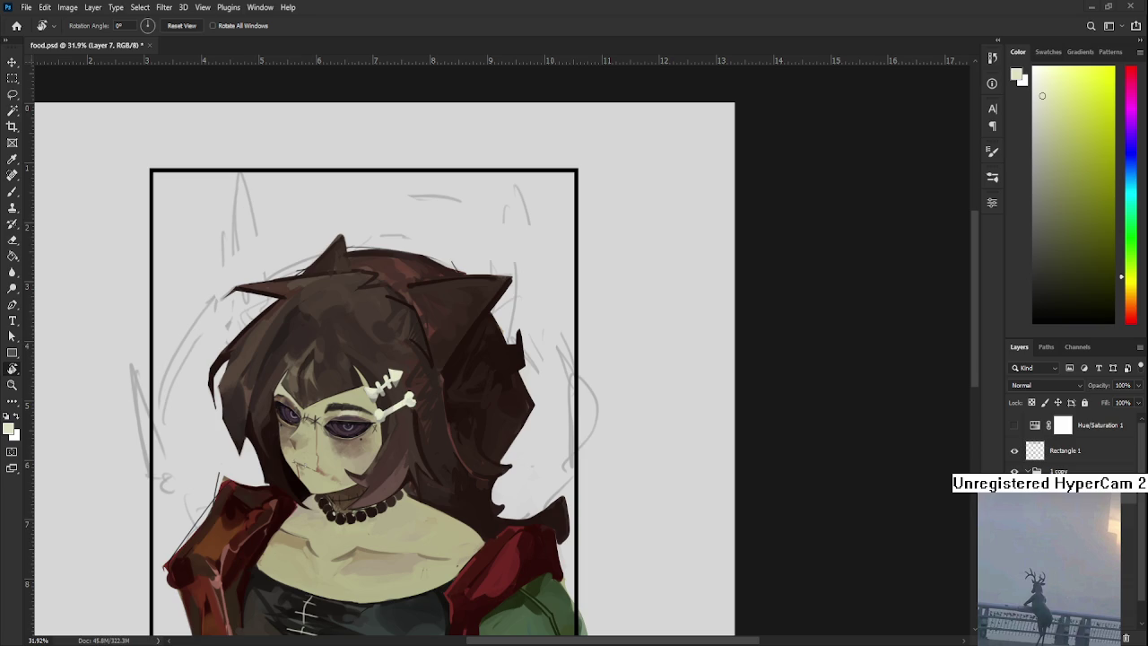
scroll(599, 412, "down", 2)
scroll(599, 413, "up", 2)
scroll(599, 413, "up", 1)
left_click_drag(599, 412, 528, 542)
Tilt the view clockwise and back, sampling dark red-brown from the figure.
key("b")
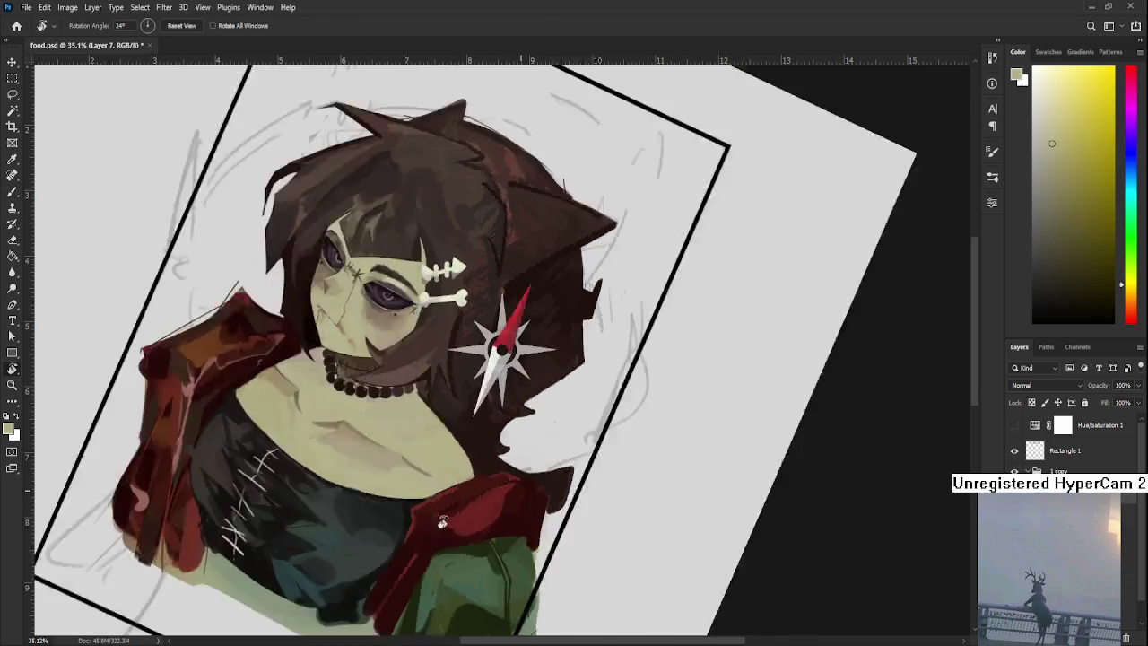
mouse_move(504, 492)
left_mouse_down()
mouse_move(421, 431)
mouse_move(464, 439)
left_mouse_up()
left_click(419, 448, "alt")
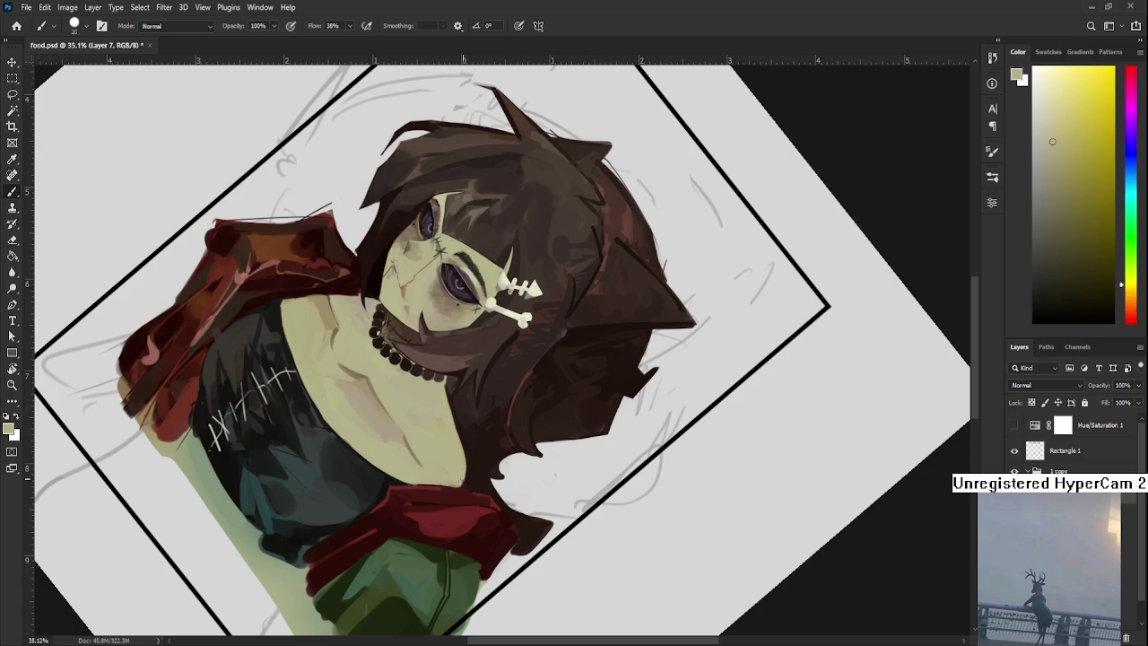
left_click_drag(463, 463, 489, 415)
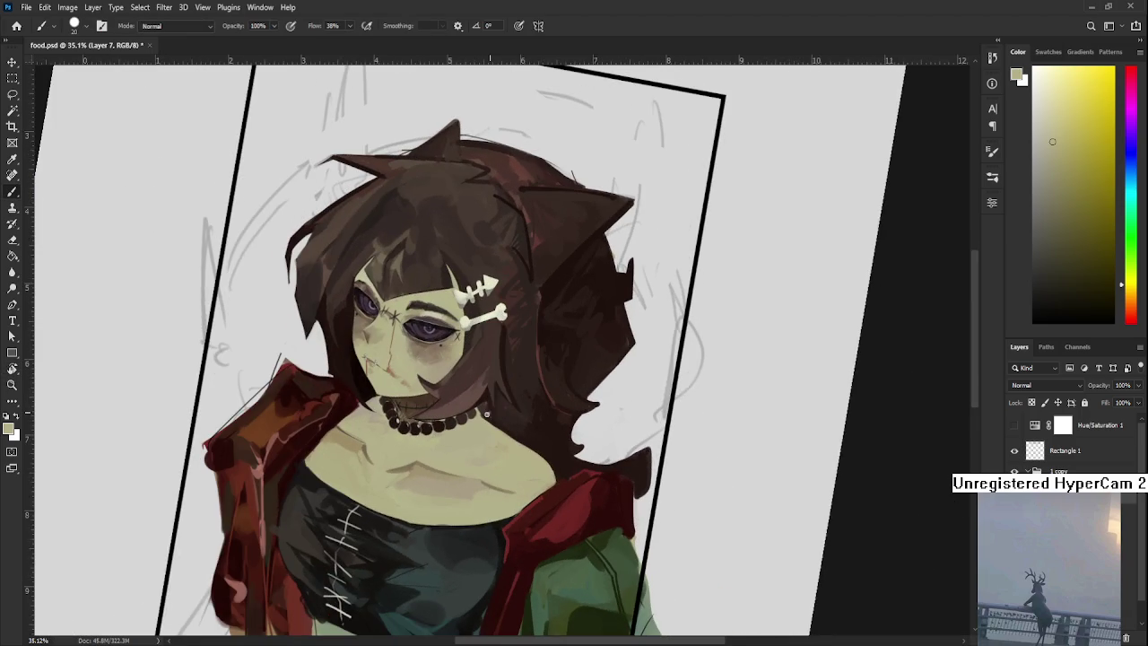
left_click(489, 415, "alt")
left_click(487, 414, "alt")
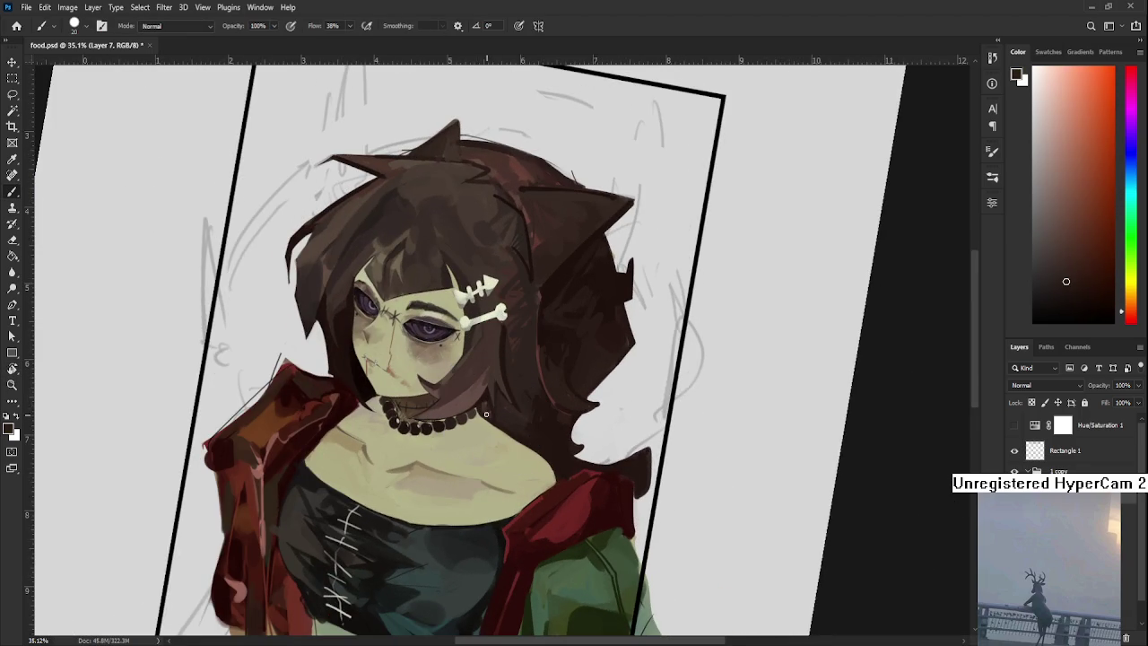
Sample pale yellow-beige skin and dark reddish-brown hair, rotating the view about 60°.
left_click_drag(491, 418, 540, 412)
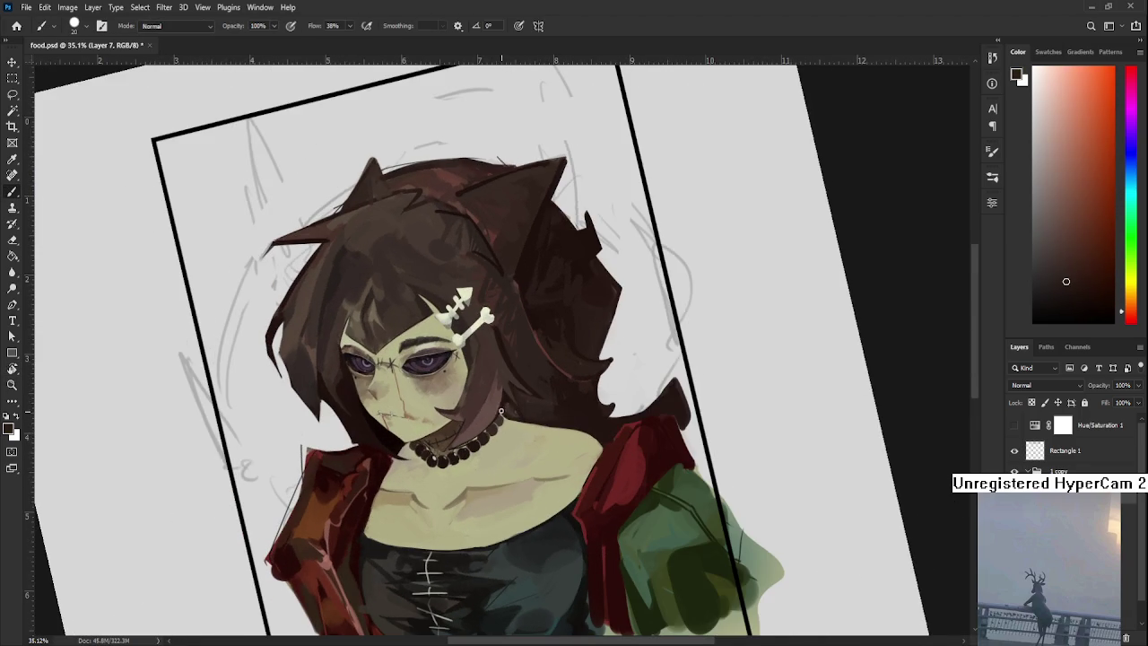
left_click(517, 415, "alt")
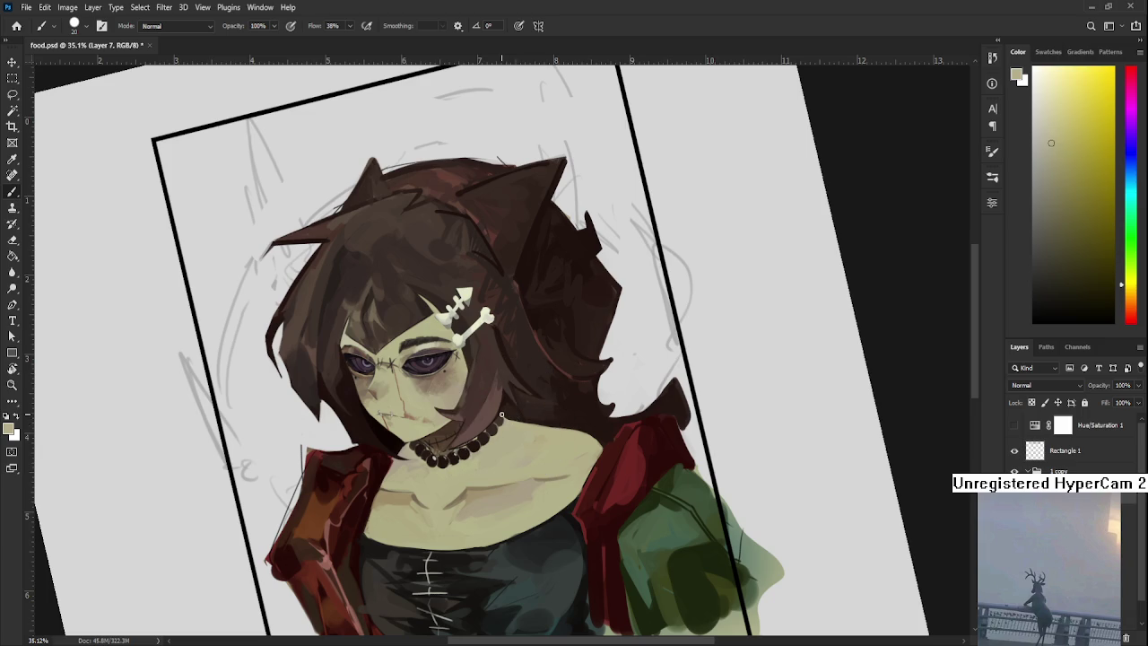
left_click(503, 415, "alt")
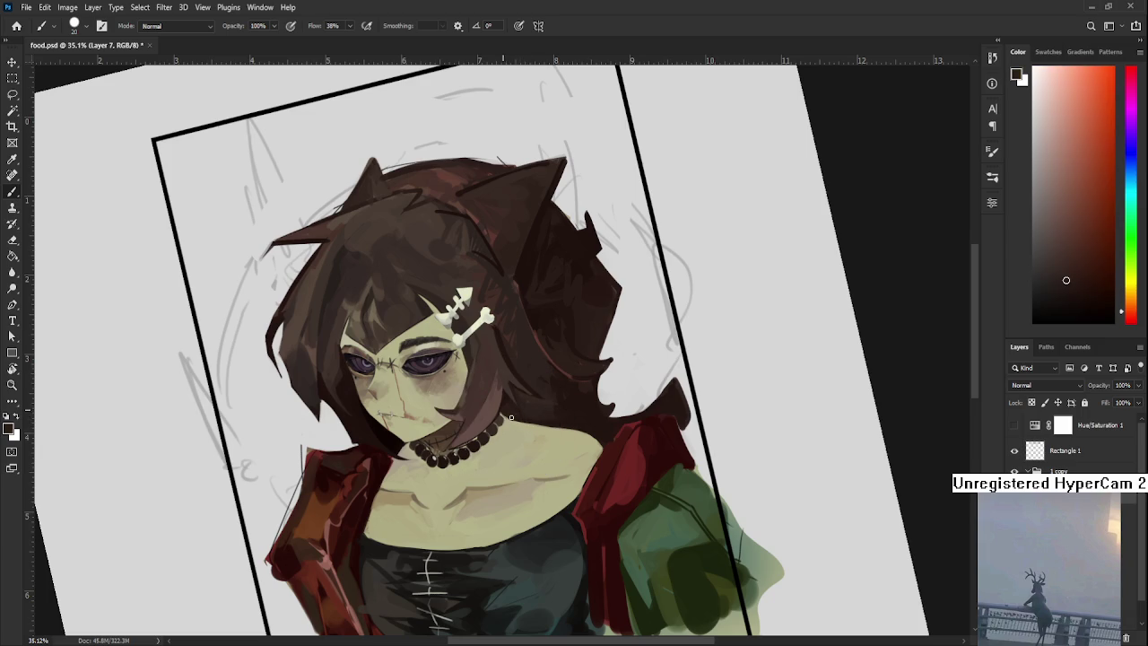
left_click_drag(512, 414, 446, 394)
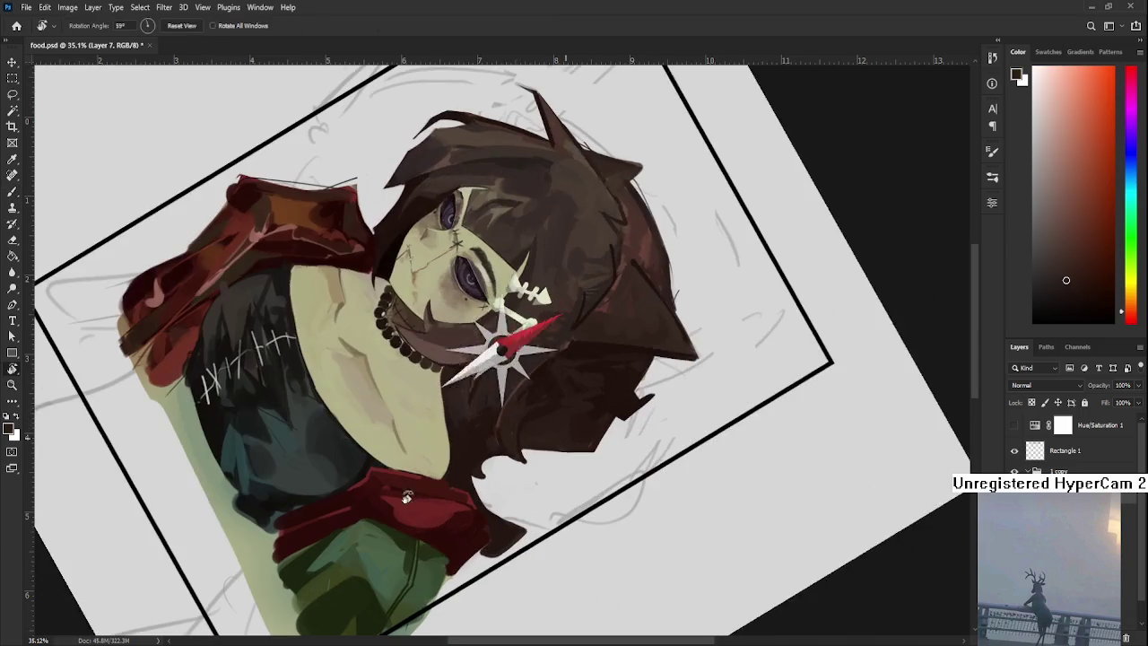
left_click(446, 386, "alt")
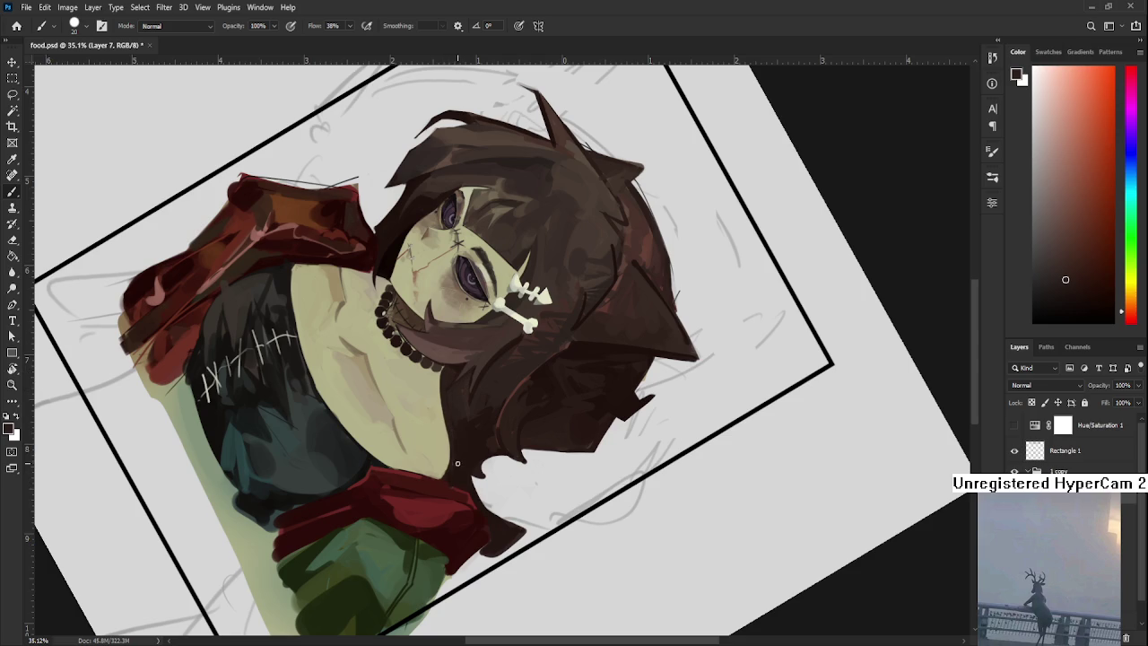
Bring the portrait nearly upright, sample a darker paint colour, then turn the portrait on its side.
key("r")
left_click_drag(459, 466, 601, 489)
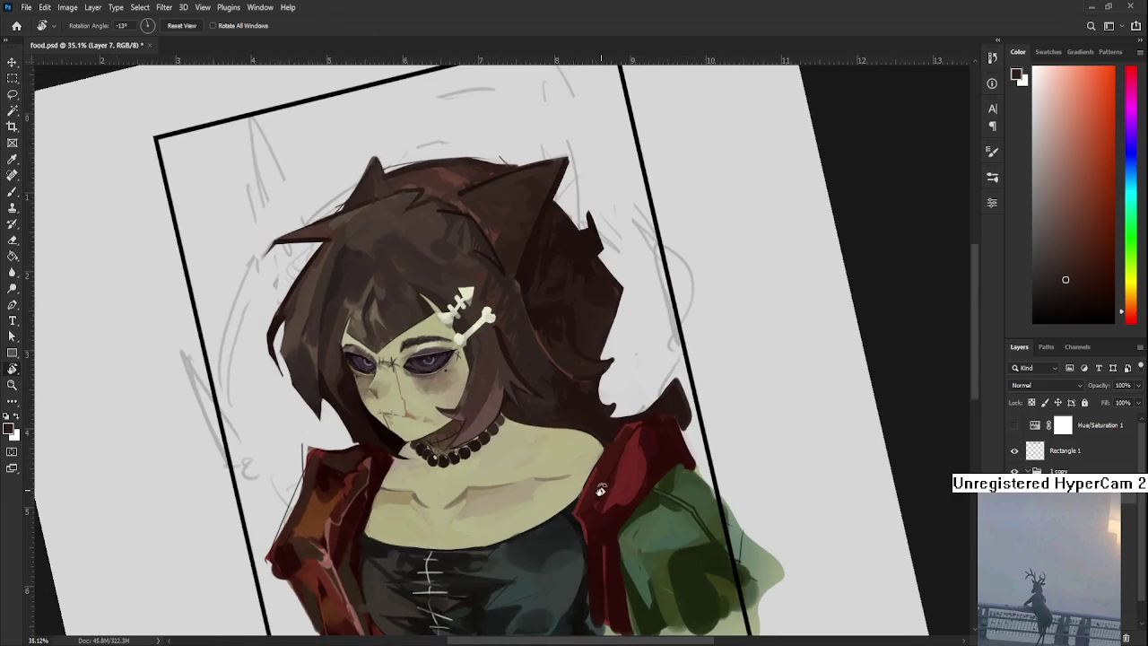
scroll(506, 303, "down", 1)
scroll(506, 303, "down", 3)
scroll(505, 296, "up", 5)
left_click_drag(504, 298, 405, 270)
key("b")
left_click(446, 468, "alt")
left_click_drag(439, 421, 568, 383)
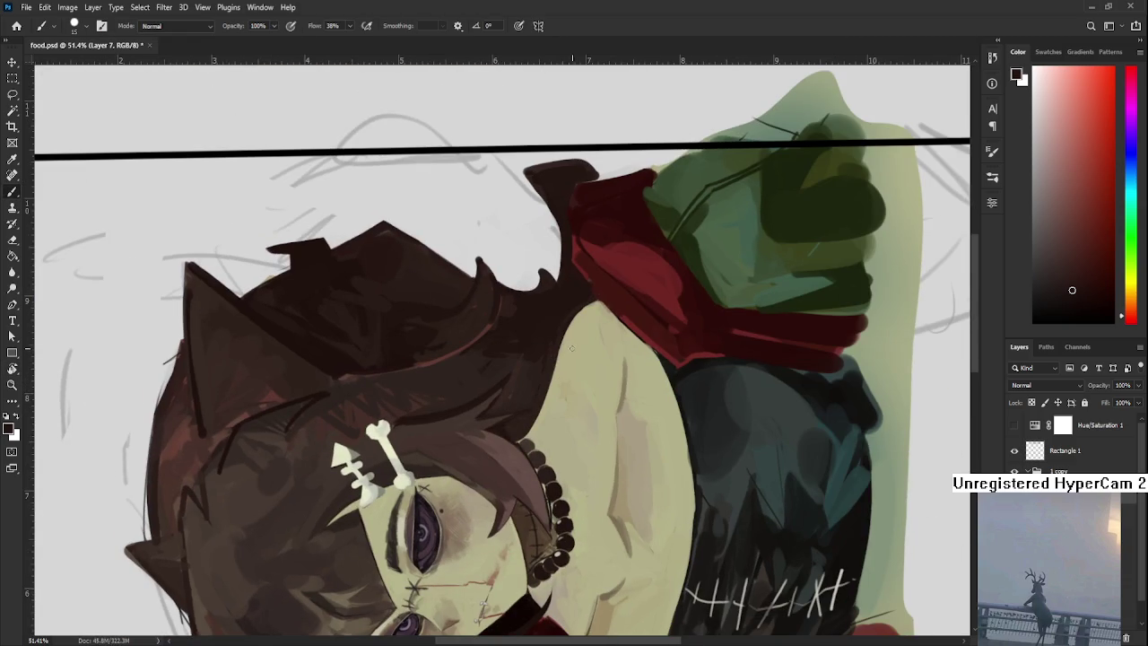
Paint dark contour lines along the shoulder edge and down the chest.
left_click_drag(536, 449, 579, 333)
key("r")
mouse_move(605, 398)
left_mouse_down()
mouse_move(536, 458)
mouse_move(412, 413)
left_mouse_up()
key("b")
mouse_move(382, 355)
left_mouse_down()
mouse_move(448, 462)
mouse_move(454, 446)
left_mouse_up()
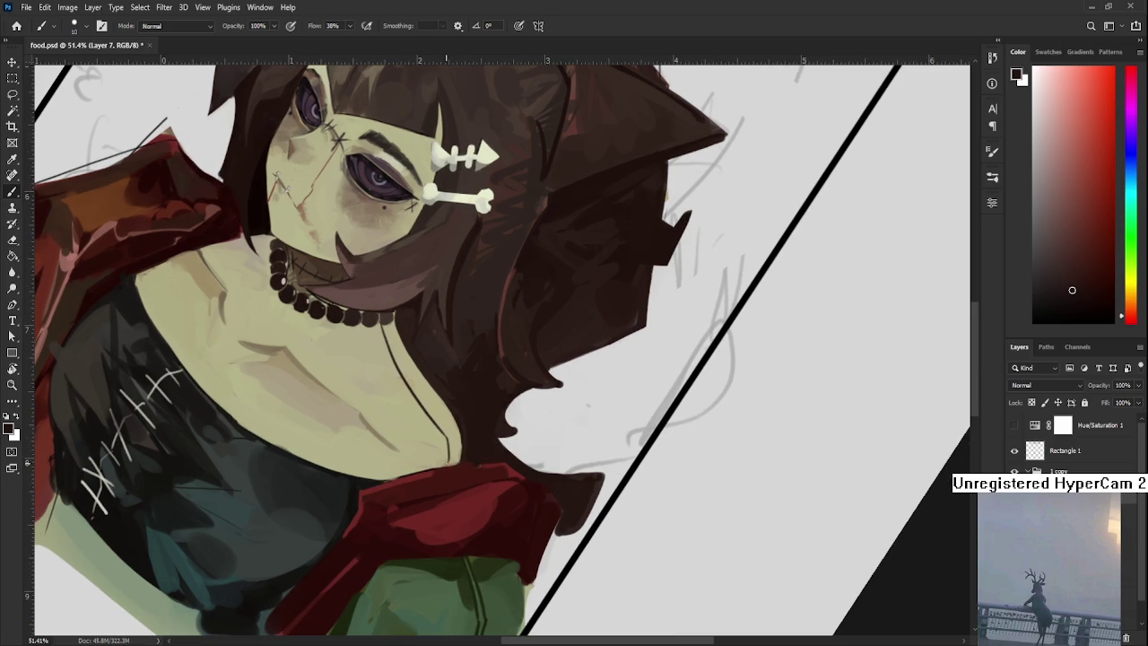
Soften the chest contour with strokes of the sampled light khaki skin tone.
left_click(447, 439, "alt")
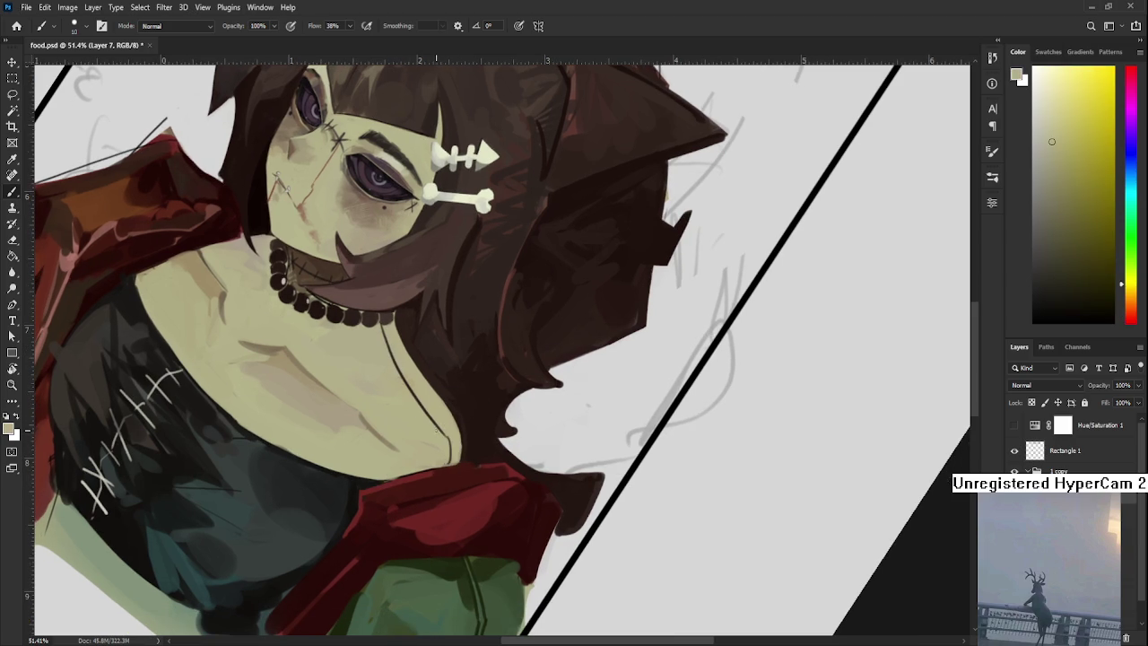
left_click(447, 424, "alt")
key("r")
left_click_drag(385, 431, 363, 381)
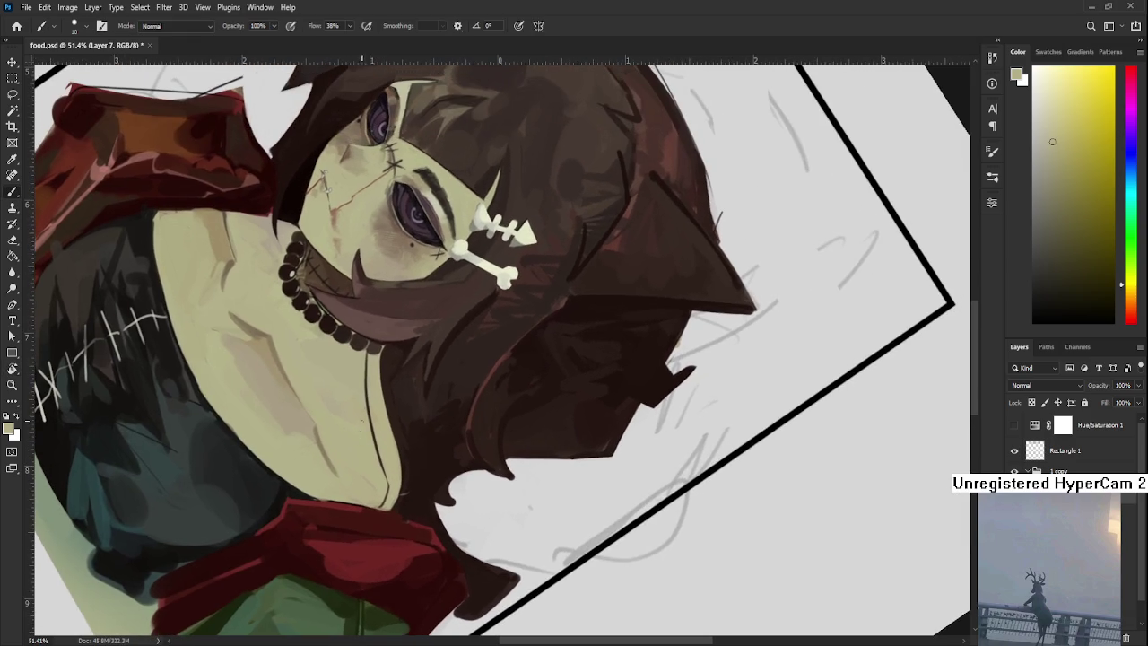
left_click(363, 381, "alt")
mouse_move(366, 387)
left_mouse_down()
mouse_move(373, 452)
mouse_move(487, 432)
left_mouse_up()
Straighten the view and paint a short dark brown stitch stroke near the choker.
key("r")
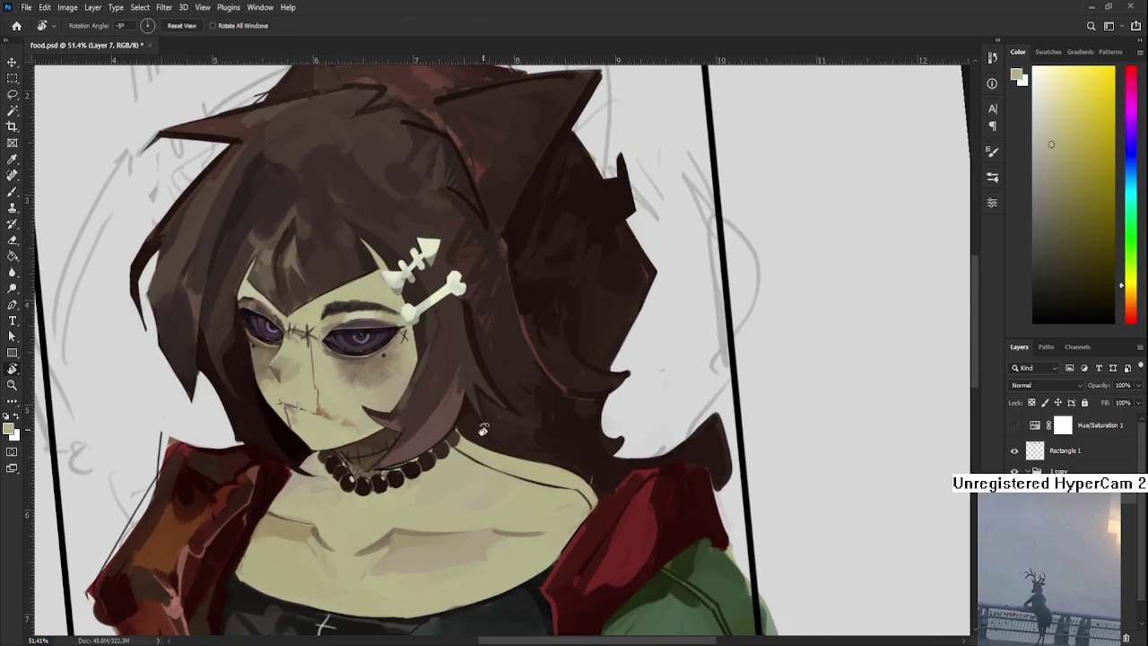
left_click(439, 462, "alt")
mouse_move(470, 466)
left_mouse_down()
mouse_move(482, 458)
mouse_move(530, 489)
mouse_move(563, 477)
mouse_move(558, 490)
mouse_move(588, 502)
left_mouse_up()
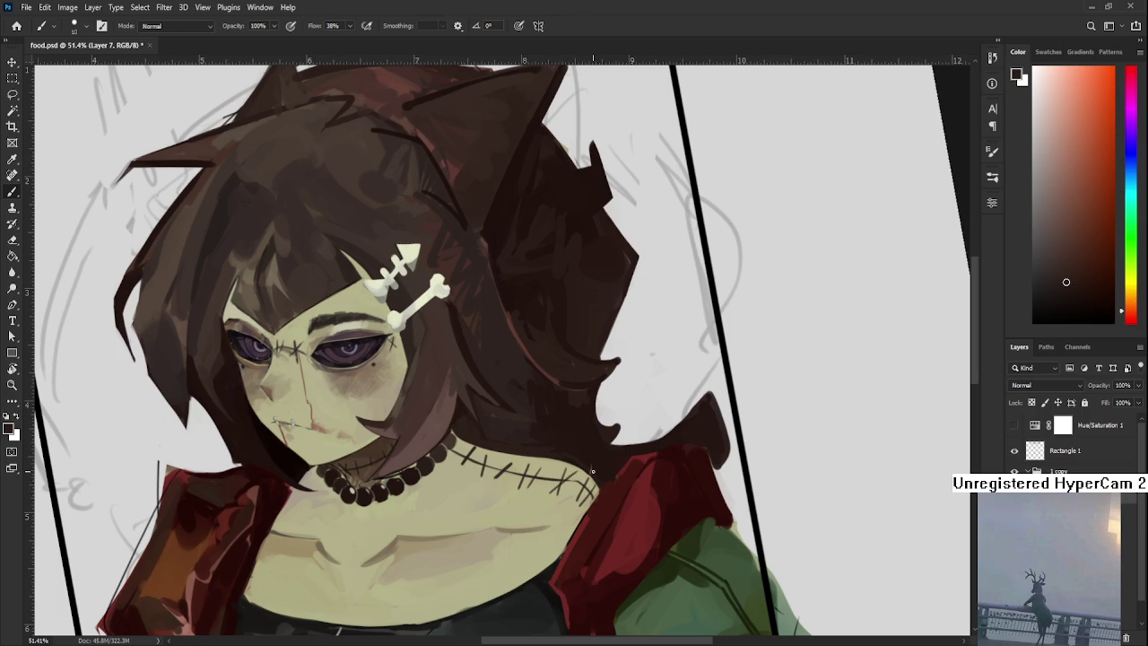
Reset and tilt the view, and sample the pale green-yellow skin tone from the neck.
scroll(588, 462, "down", 3)
scroll(584, 457, "up", 1)
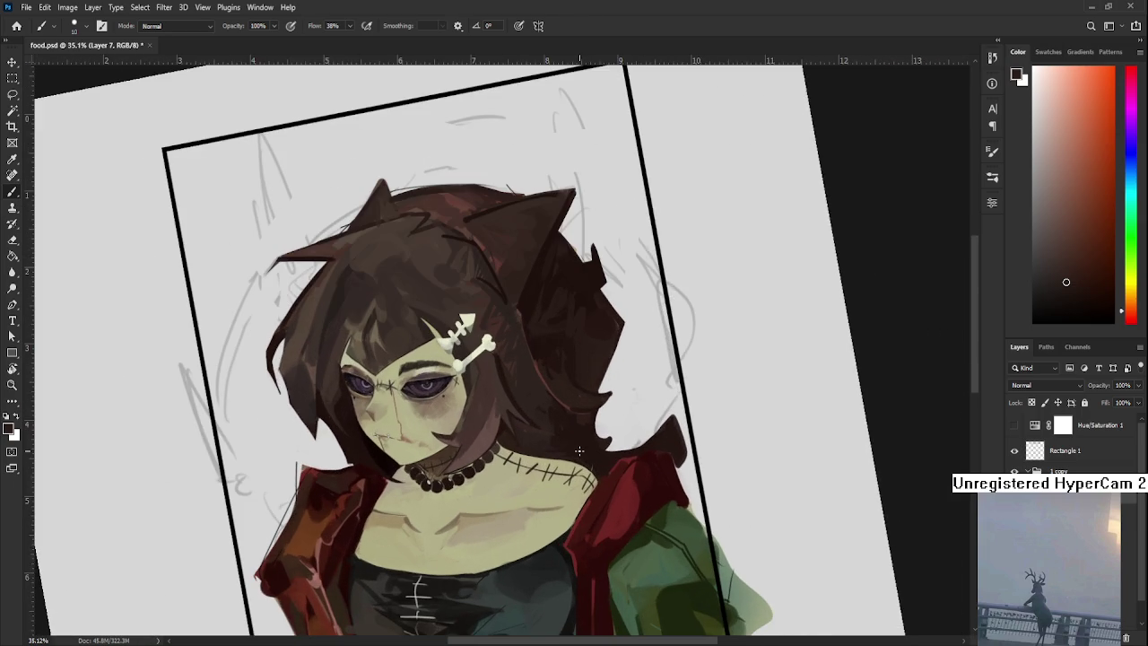
key("r")
key("Escape")
left_click_drag(521, 502, 503, 489)
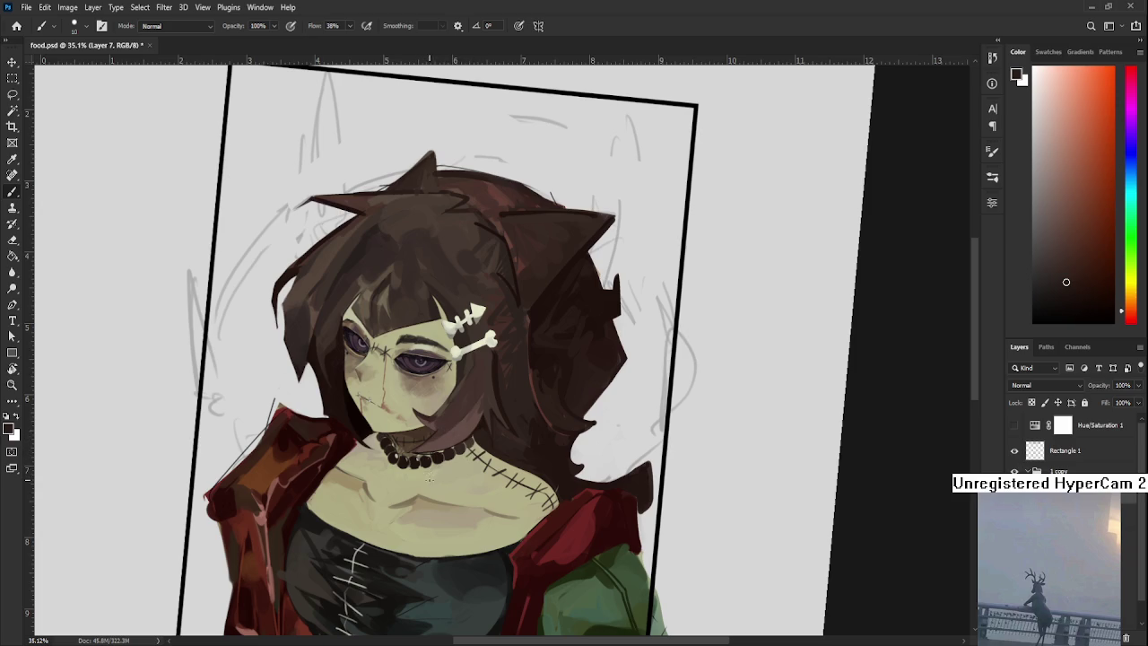
left_click(427, 473, "alt")
scroll(427, 473, "down", 1)
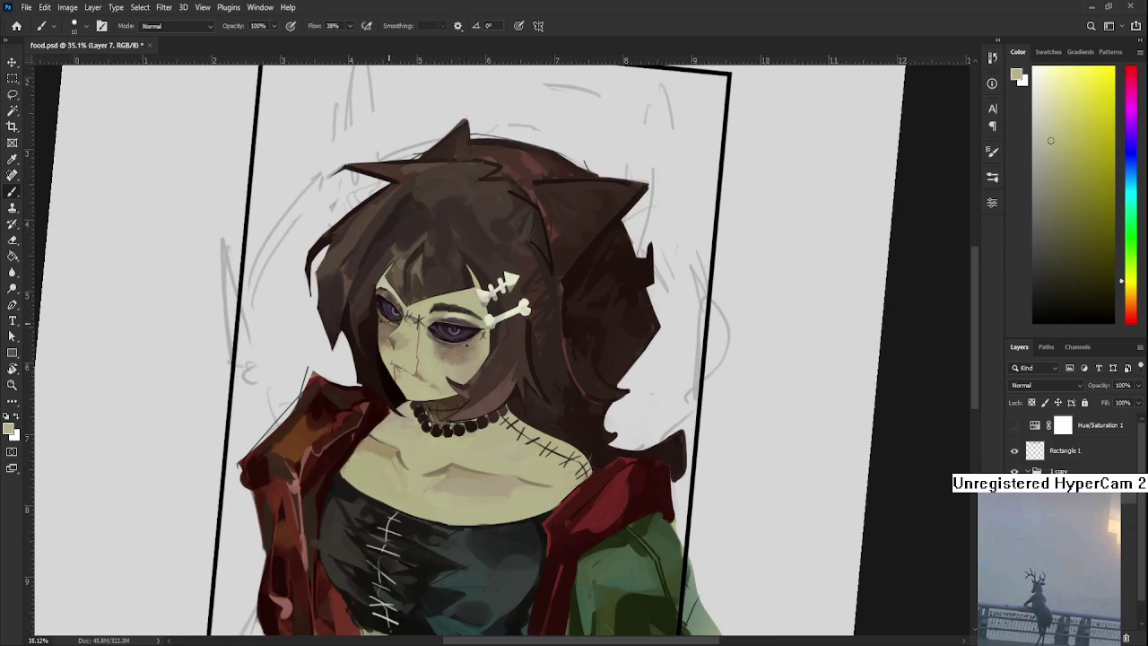
key("r")
left_click_drag(395, 528, 432, 527)
key("Escape")
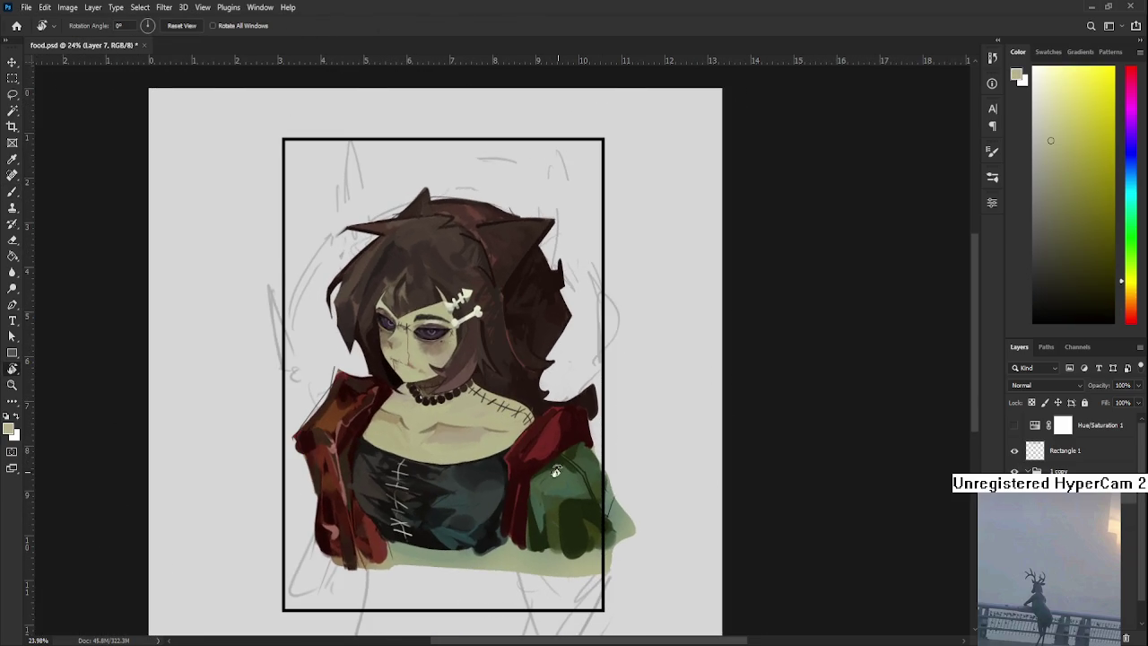
scroll(391, 376, "up", 2)
scroll(392, 376, "down", 1)
scroll(391, 377, "down", 1)
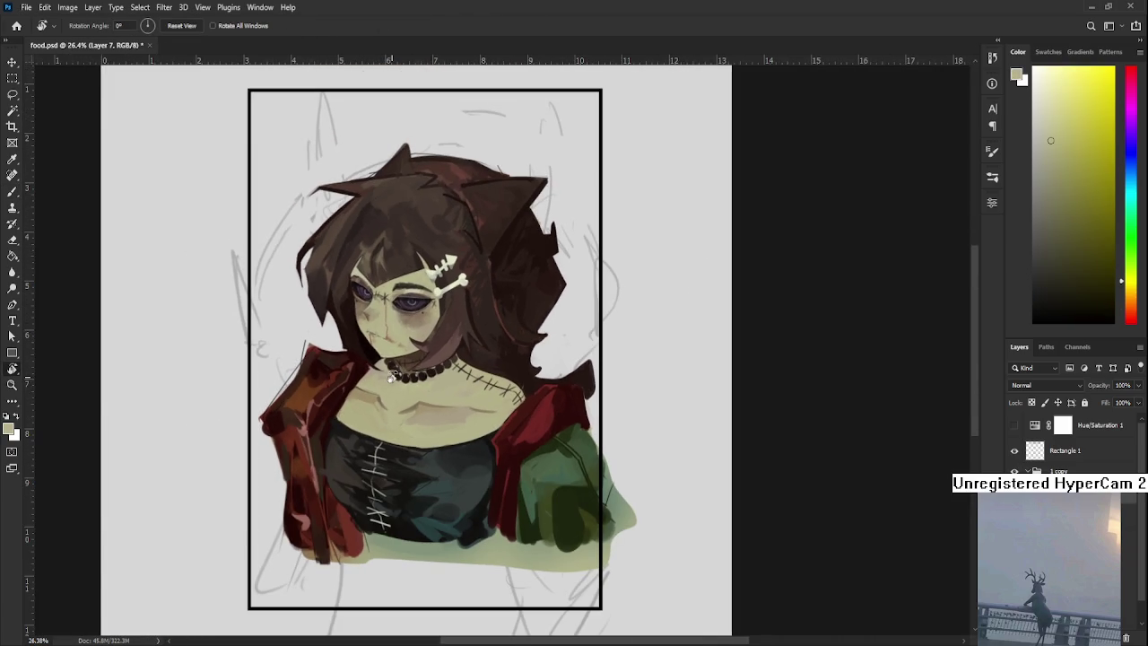
scroll(490, 381, "up", 1)
scroll(491, 381, "up", 1)
key("b")
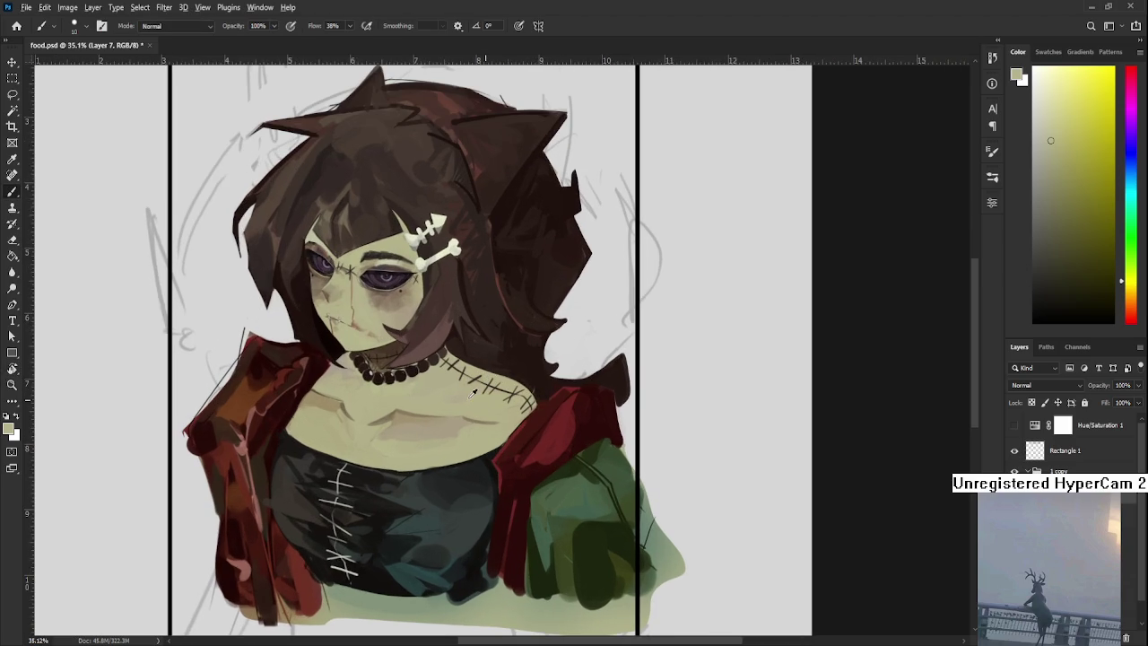
With a larger brush, alternate lighter yellow-olive and darker olive tones across the chest.
left_click(386, 404, "alt")
key("bracketright")
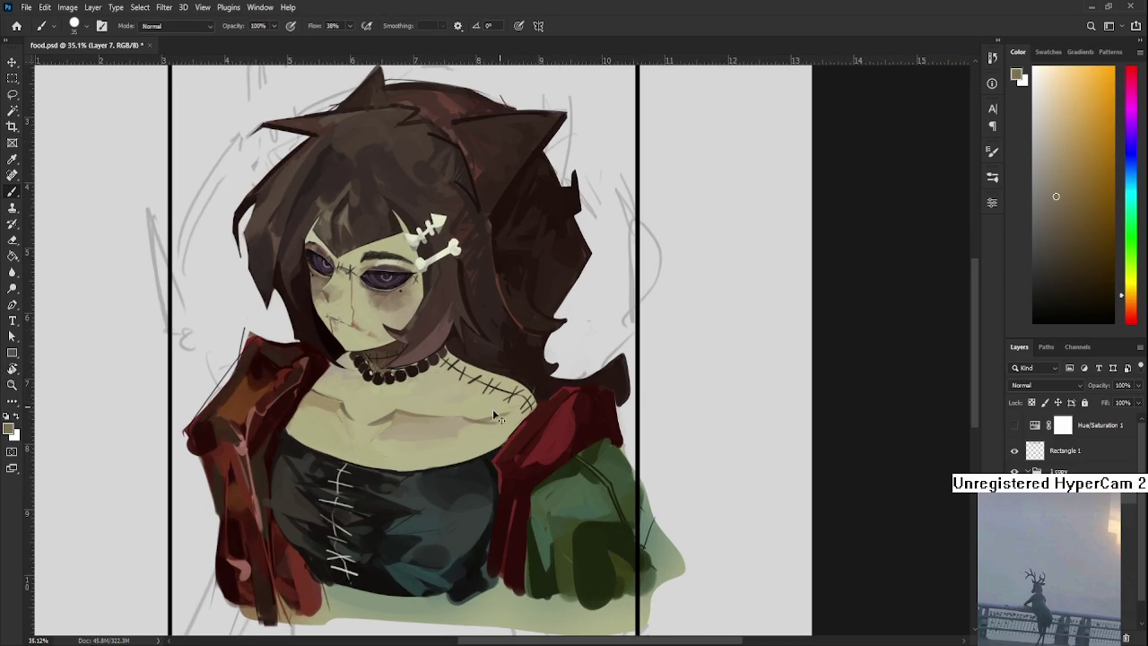
left_click(493, 408, "alt")
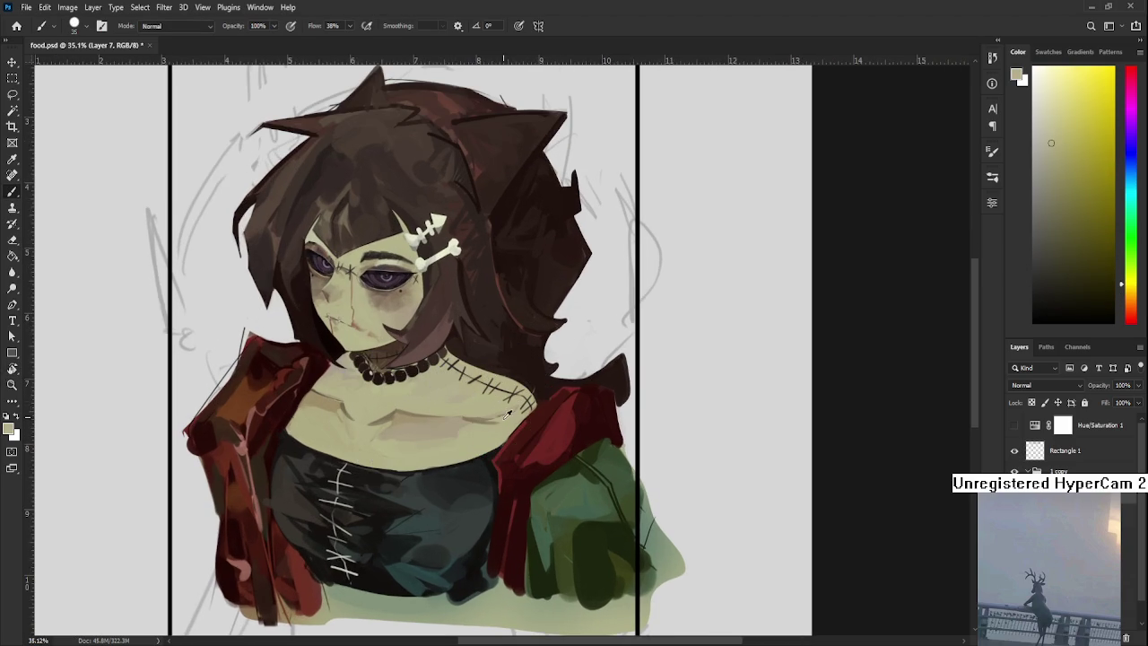
left_click(479, 420, "alt")
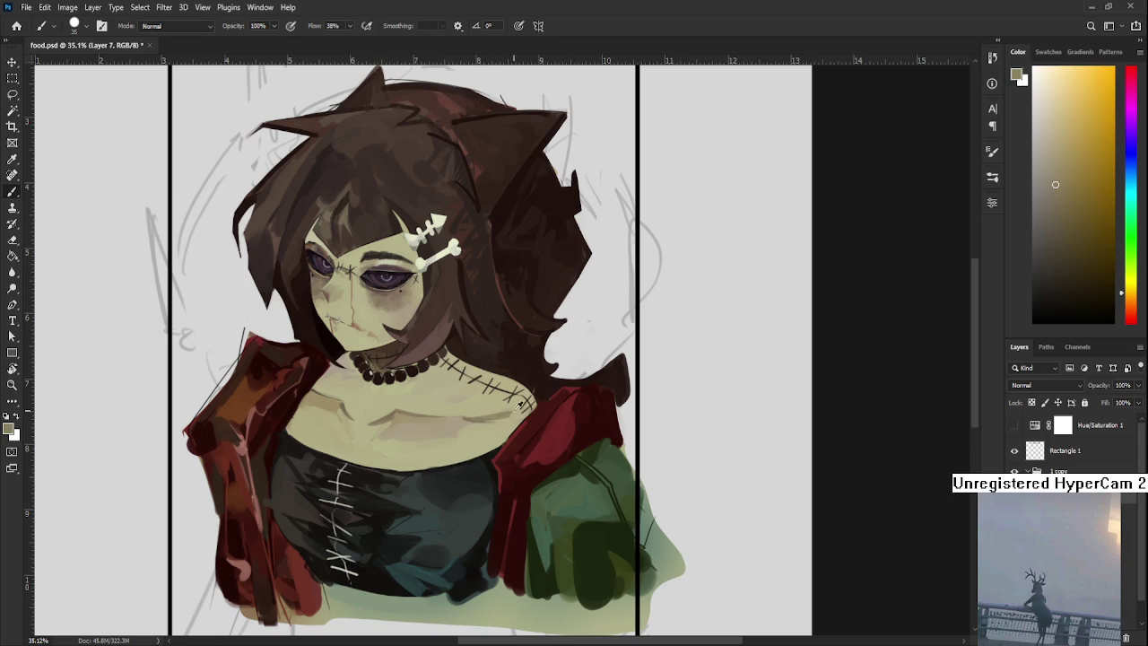
left_click(495, 427, "alt")
left_click(472, 417, "alt")
left_click(489, 423, "alt")
left_click(474, 417, "alt")
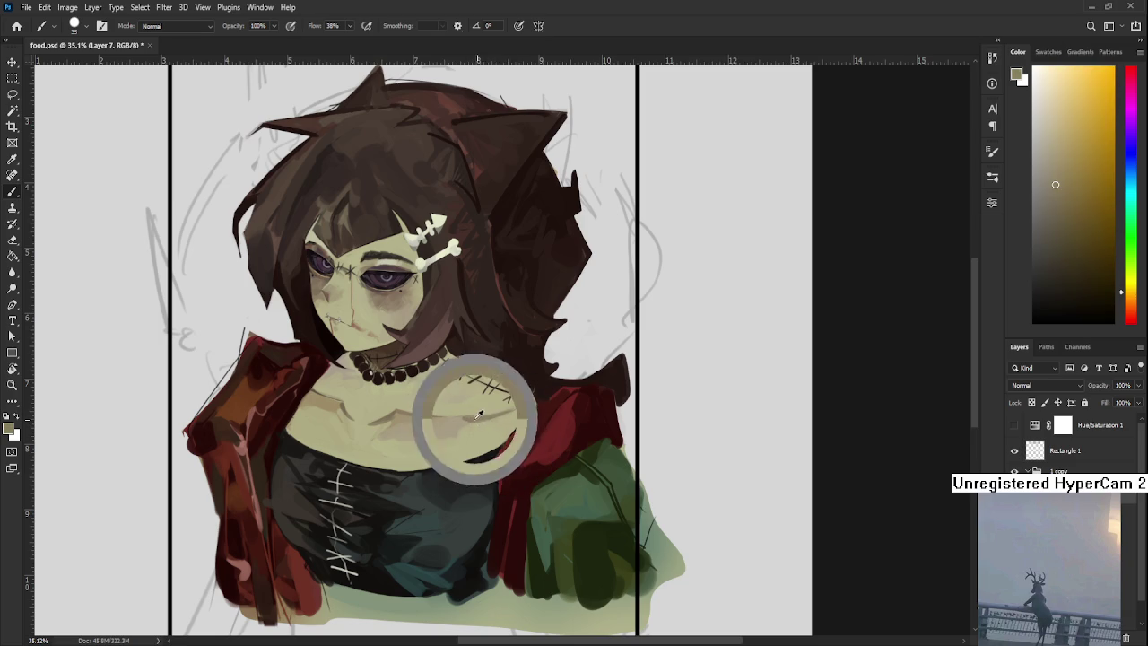
Keep blending chest tones near the collarbone stitches, adding warmer orange and yellower shades.
left_click(517, 405, "alt")
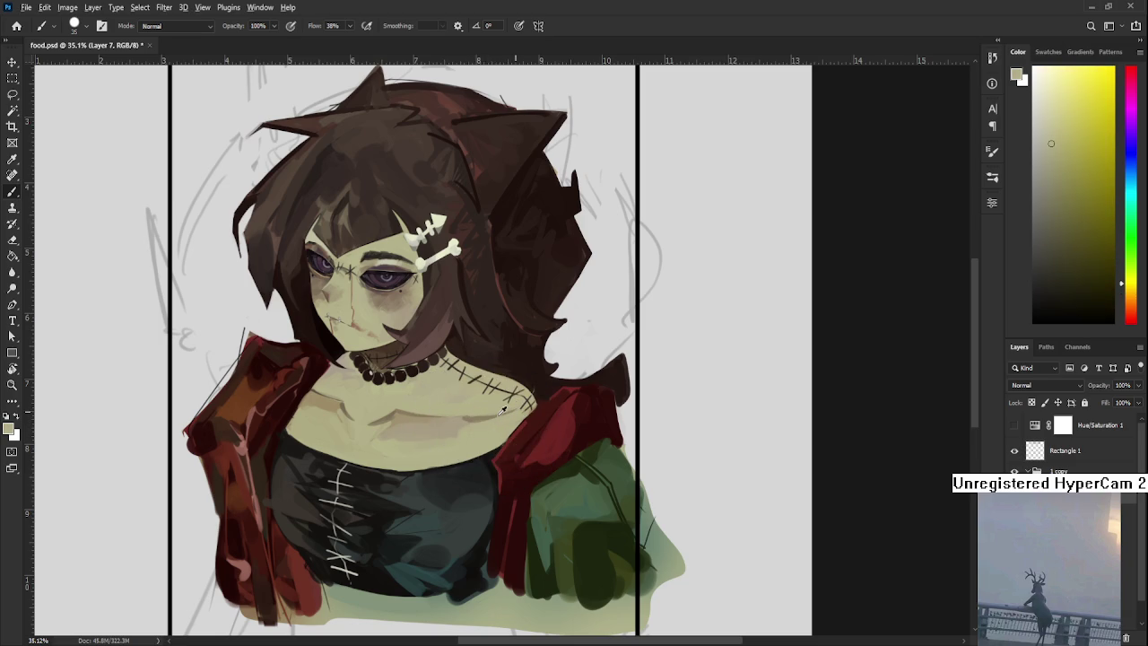
left_click(495, 417, "alt")
left_click(518, 406, "alt")
left_click(525, 404, "alt")
left_click(462, 419, "alt")
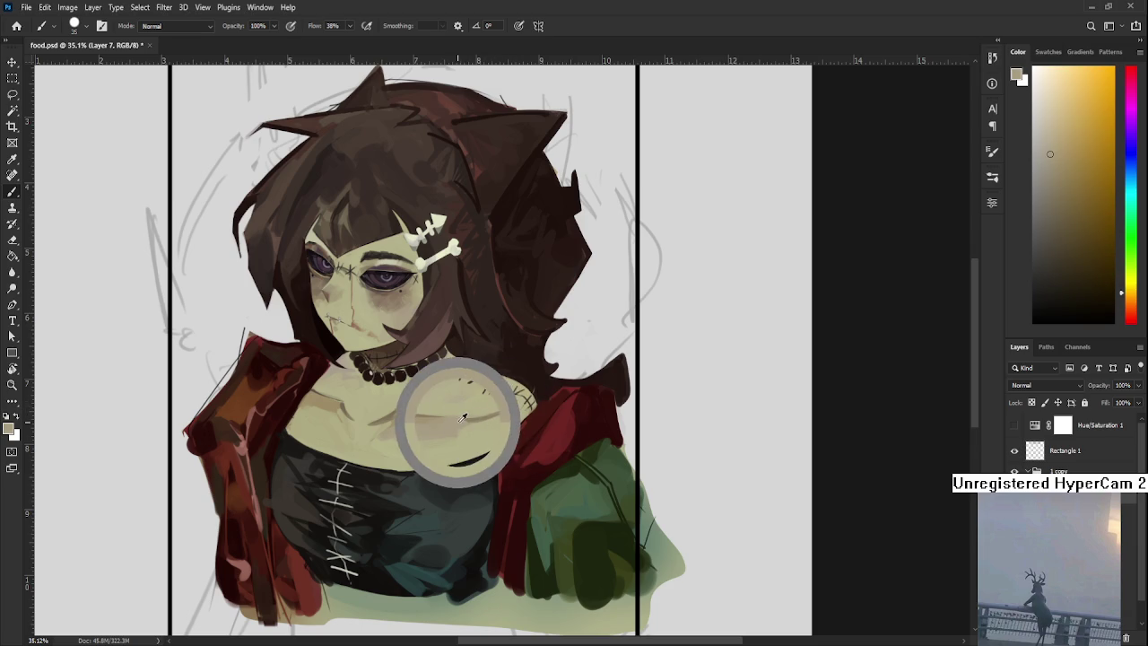
left_click(481, 415, "alt")
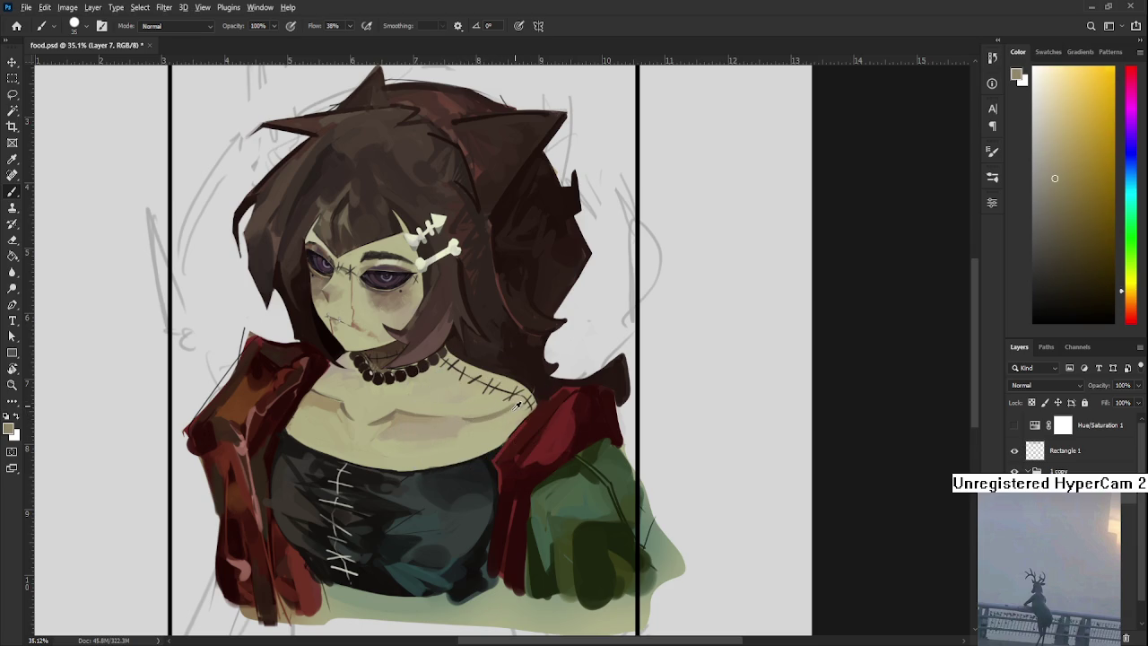
left_click(517, 405, "alt")
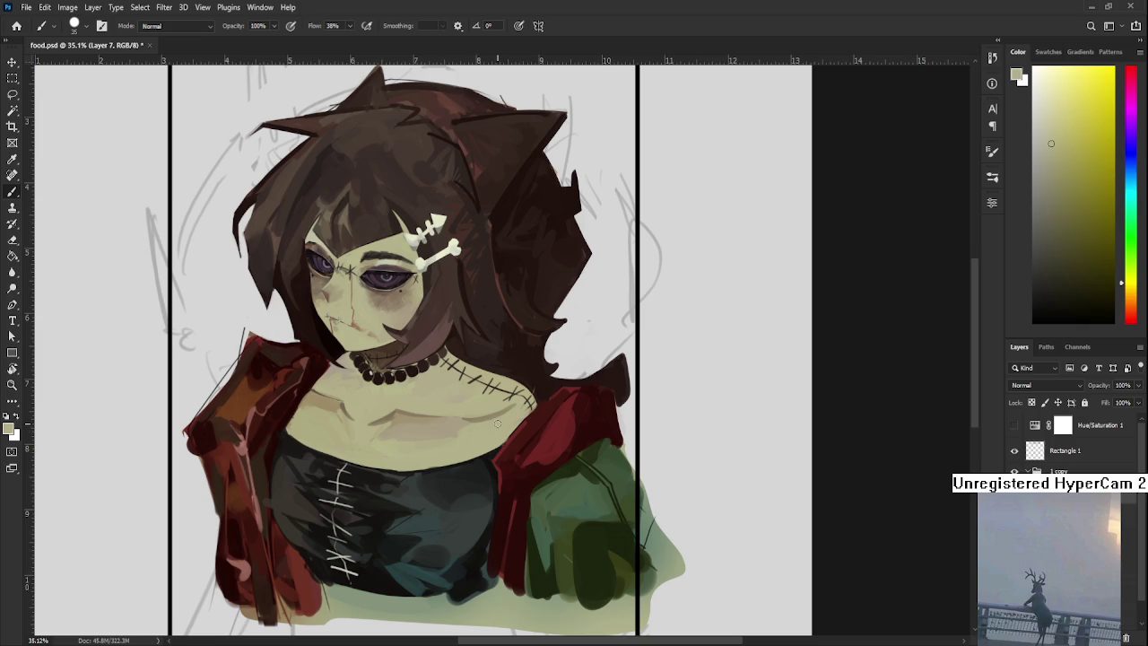
scroll(498, 423, "down", 2)
scroll(502, 412, "down", 2)
scroll(545, 345, "up", 2)
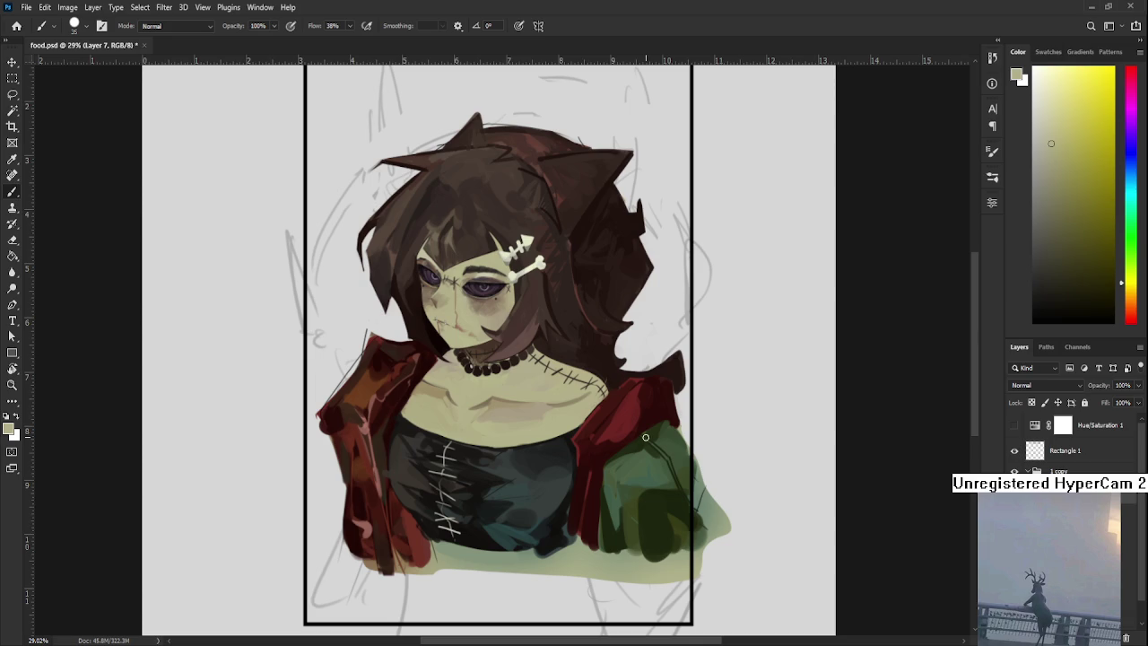
scroll(531, 333, "down", 2)
scroll(642, 337, "up", 3)
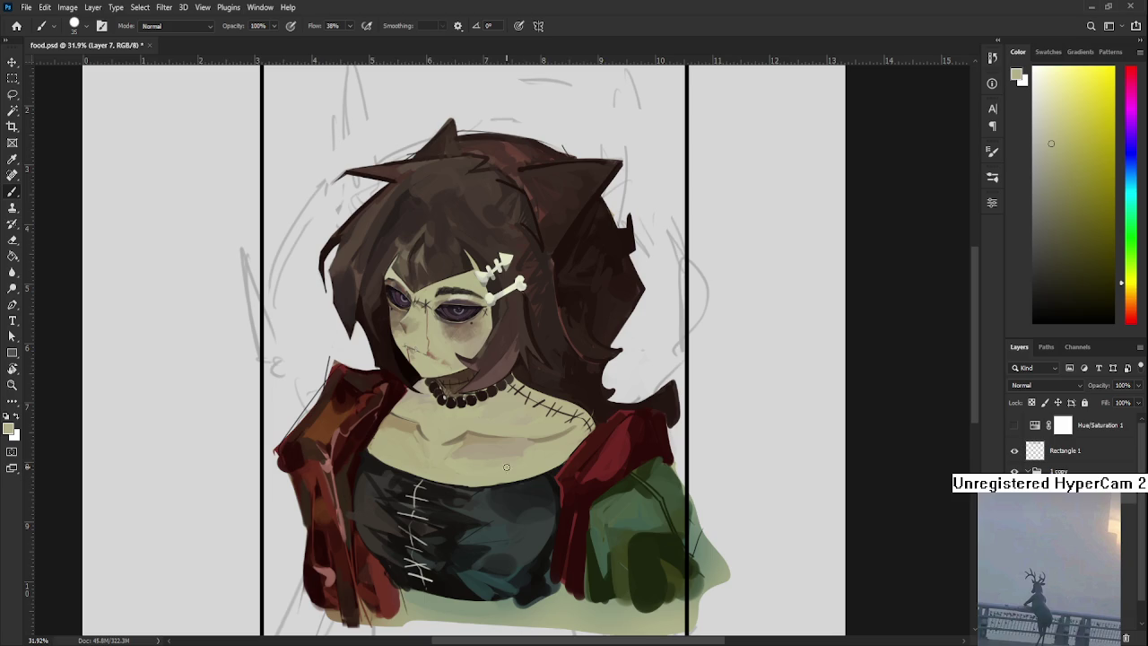
Sample progressively darker reds from the jacket folds, then fine-tune a pale beige chest tone.
left_click(572, 444, "alt")
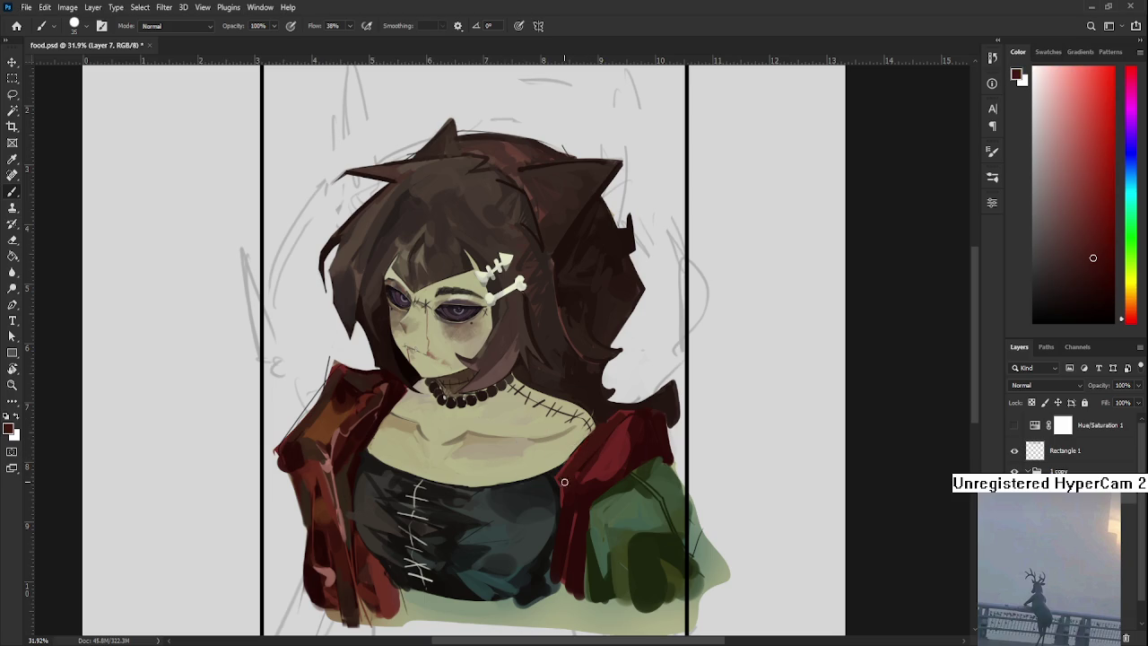
left_click(577, 466, "alt")
left_click(577, 454, "alt")
left_click(587, 450, "alt")
left_click(617, 414, "alt")
left_click(609, 415, "alt")
left_click(609, 424, "alt")
left_click(564, 447, "alt")
left_click(556, 441, "alt")
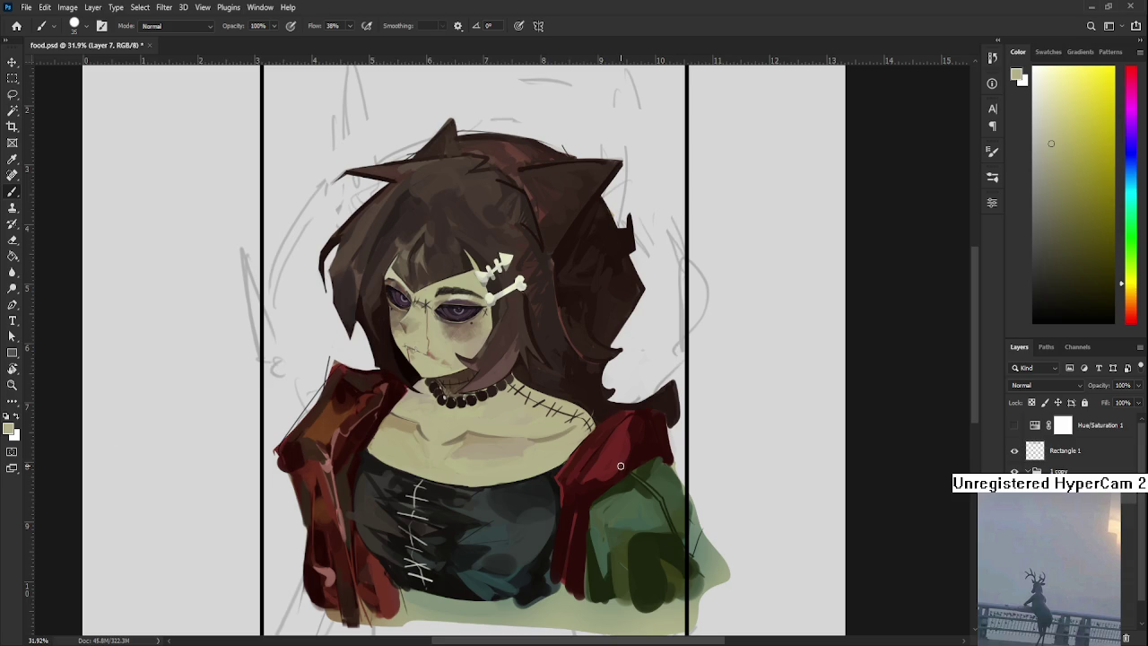
Erase stray marks around the portrait with the Eraser.
left_click_drag(618, 465, 423, 398)
key("e")
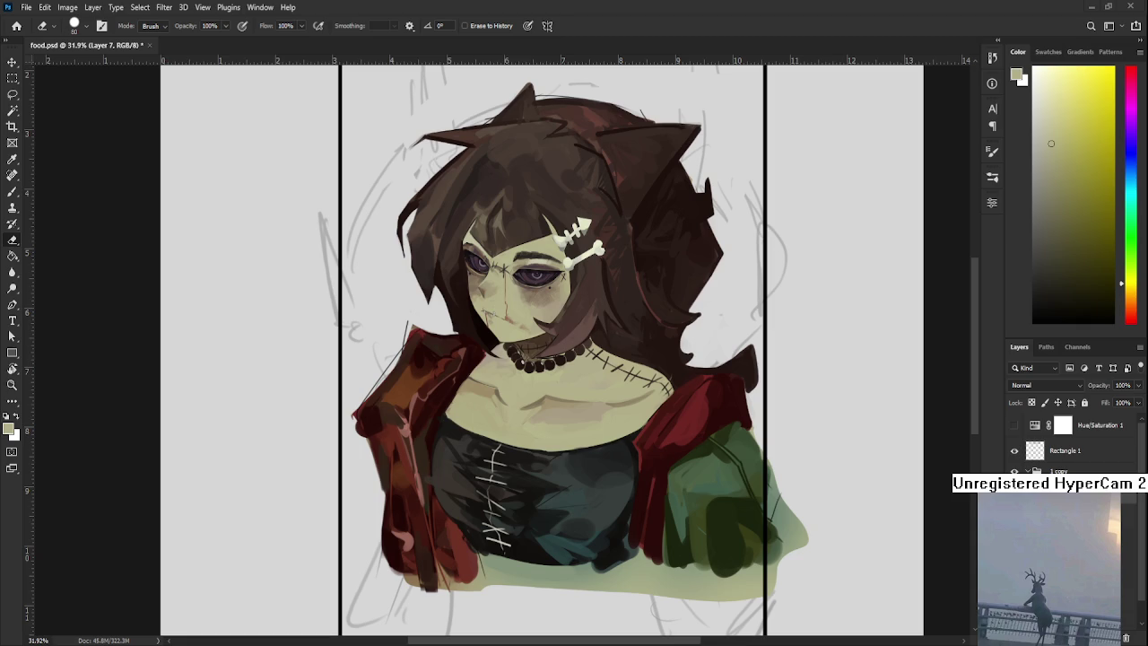
left_click_drag(506, 388, 479, 442)
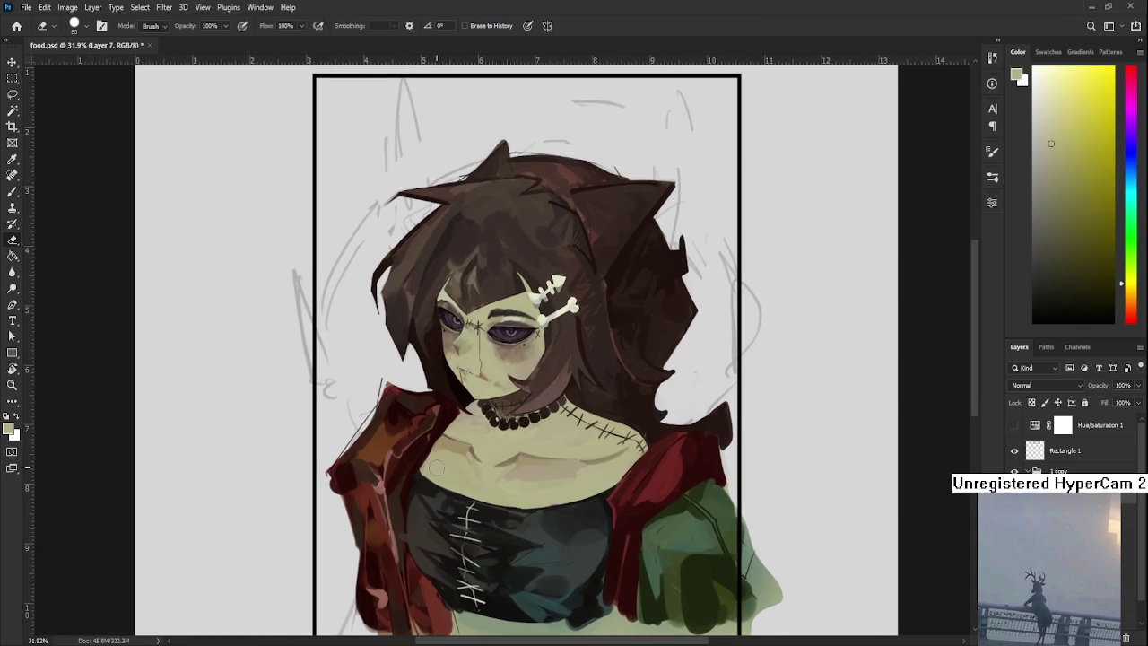
Back on the Brush, sample alternating light and dark neck skin shades.
key("b")
left_click(479, 442, "alt")
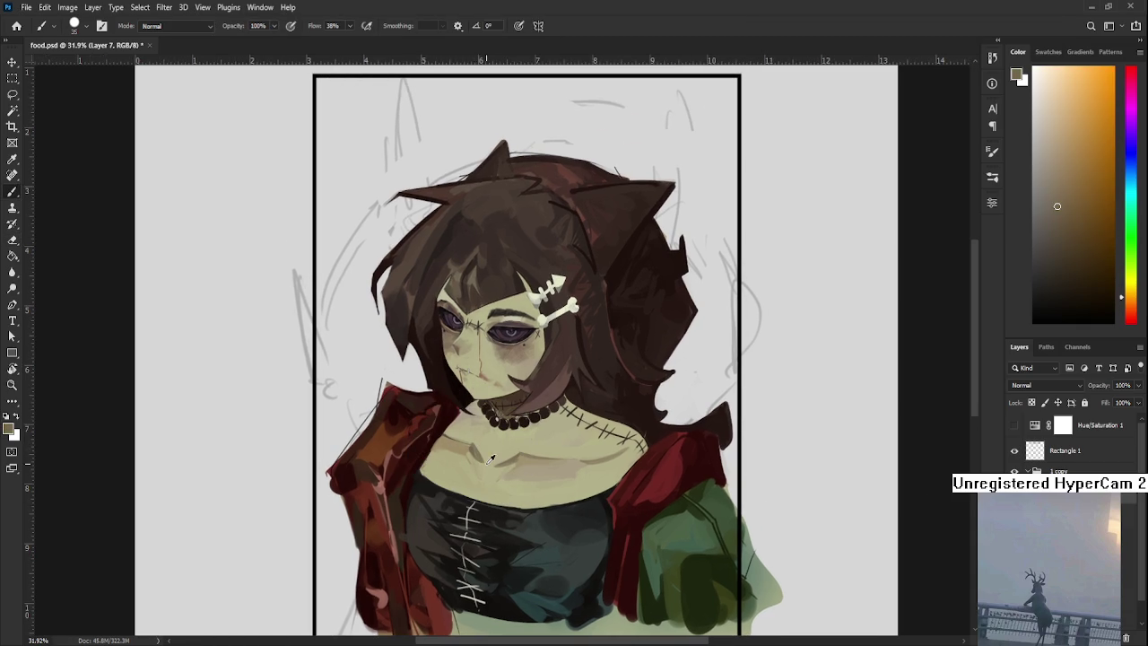
left_click(479, 448, "alt")
left_click(476, 449, "alt")
left_click(476, 445, "alt")
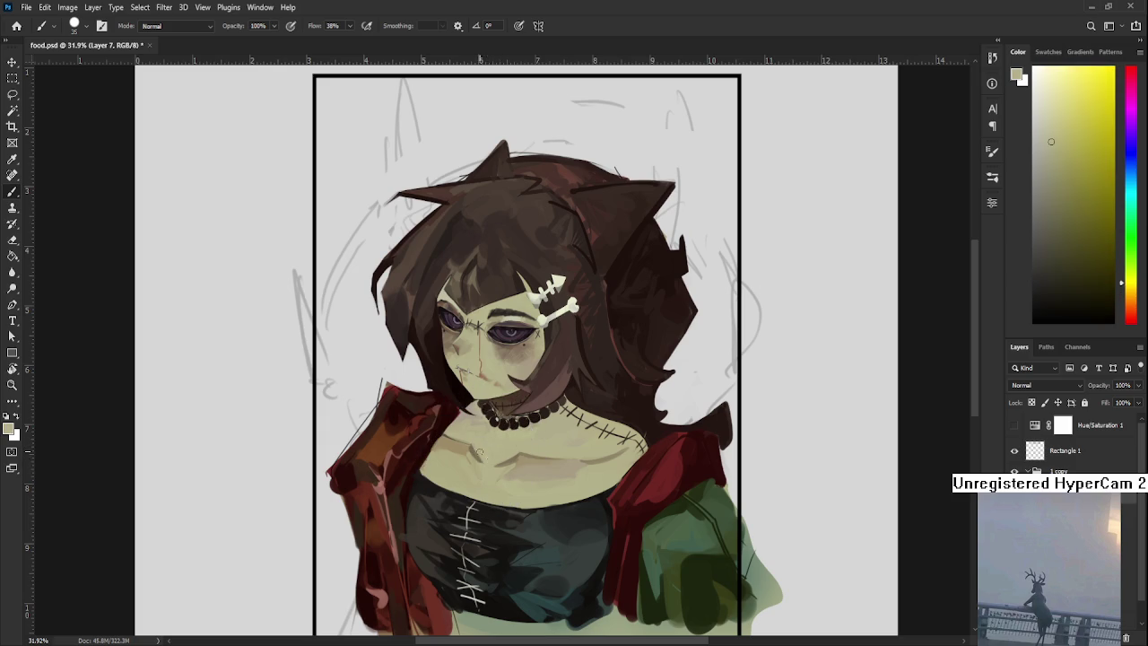
left_click(478, 474, "alt")
left_click(473, 452, "alt")
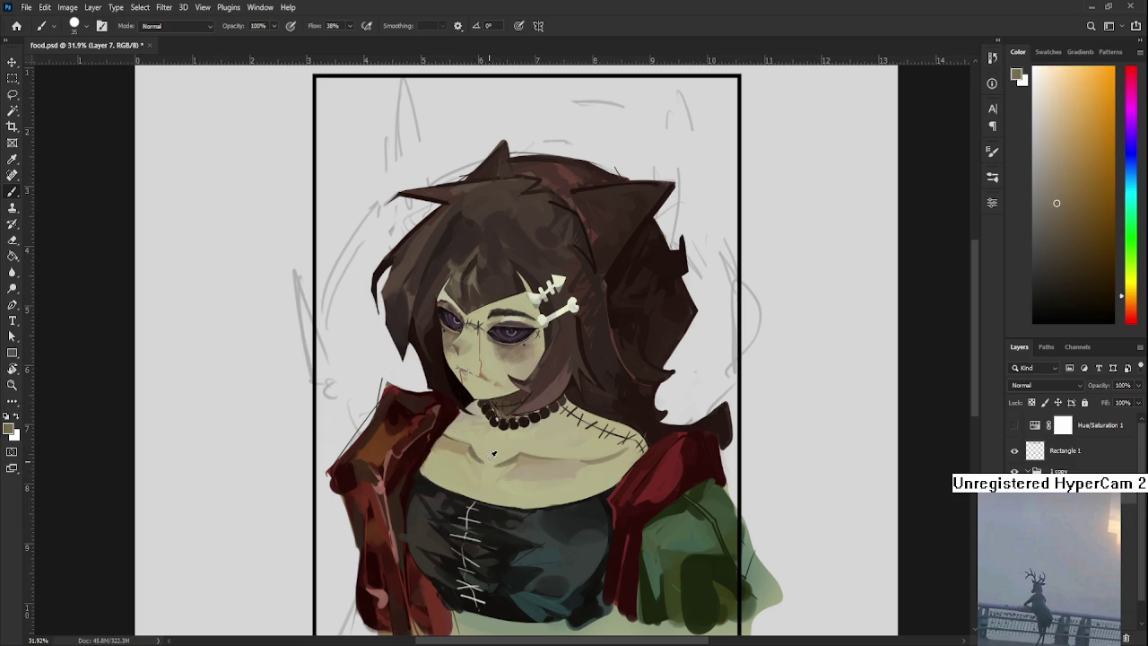
left_click(475, 453, "alt")
Zoom onto the choker and paint a fine dark brown line along the beads.
left_click_drag(520, 444, 549, 395)
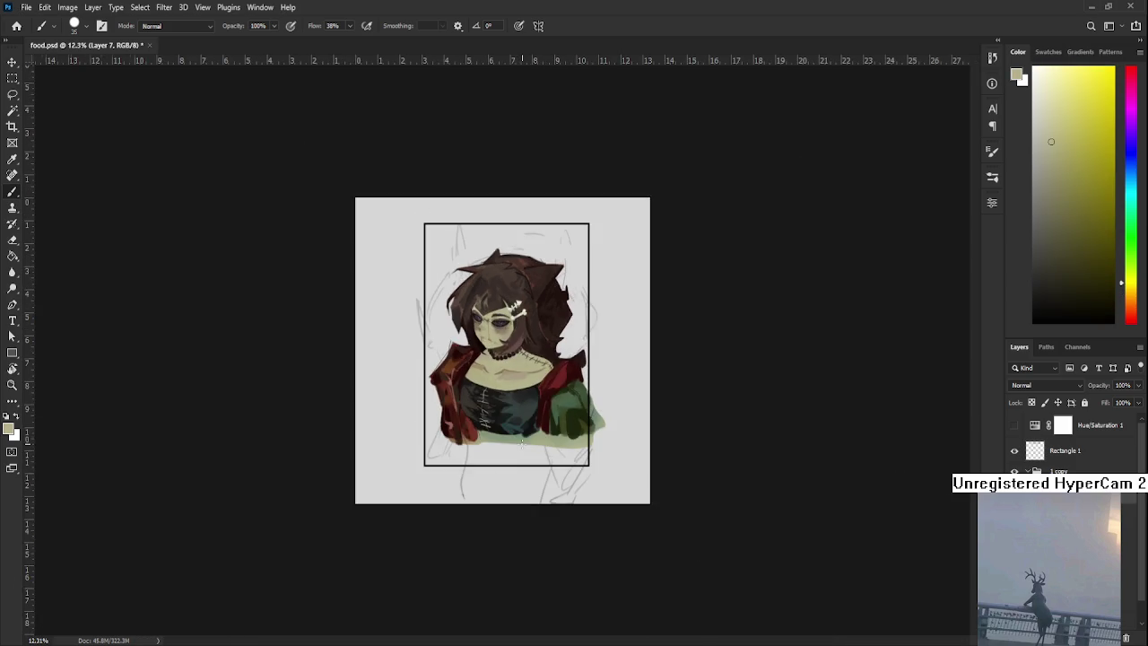
scroll(550, 395, "up", 5)
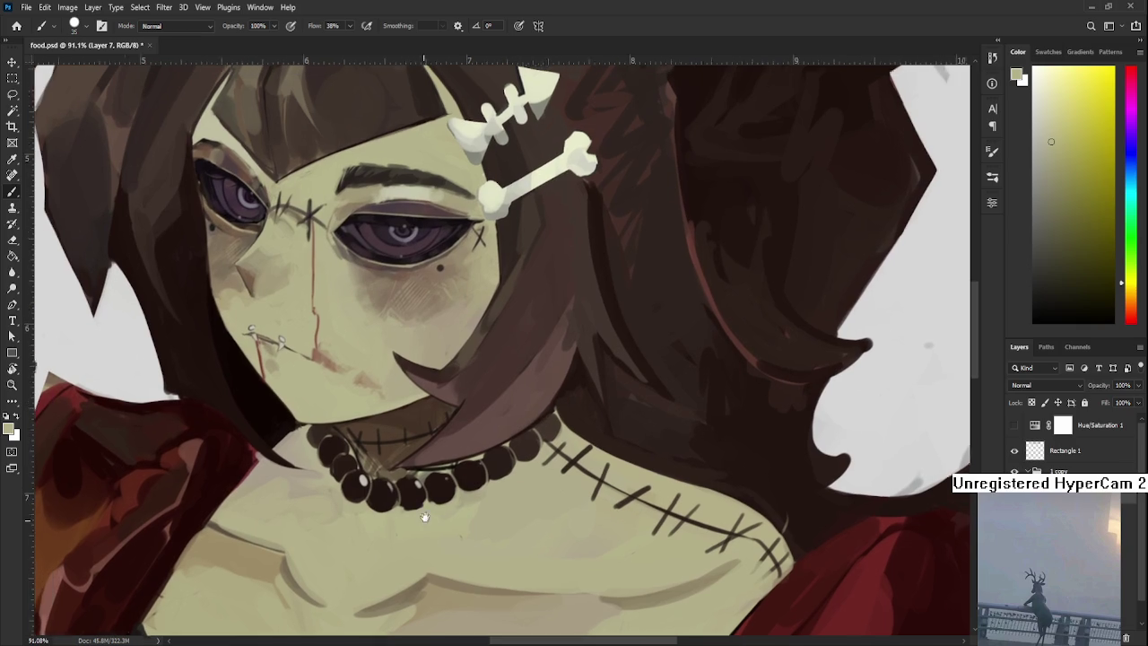
left_click_drag(424, 518, 443, 515)
left_click(411, 456, "alt")
mouse_move(440, 476)
left_mouse_down()
mouse_move(469, 463)
mouse_move(434, 453)
left_mouse_up()
With a tiny rotated brush, sample near-black, reddish-brown and orange highlight bead colours.
key("r")
left_click(424, 450, "alt")
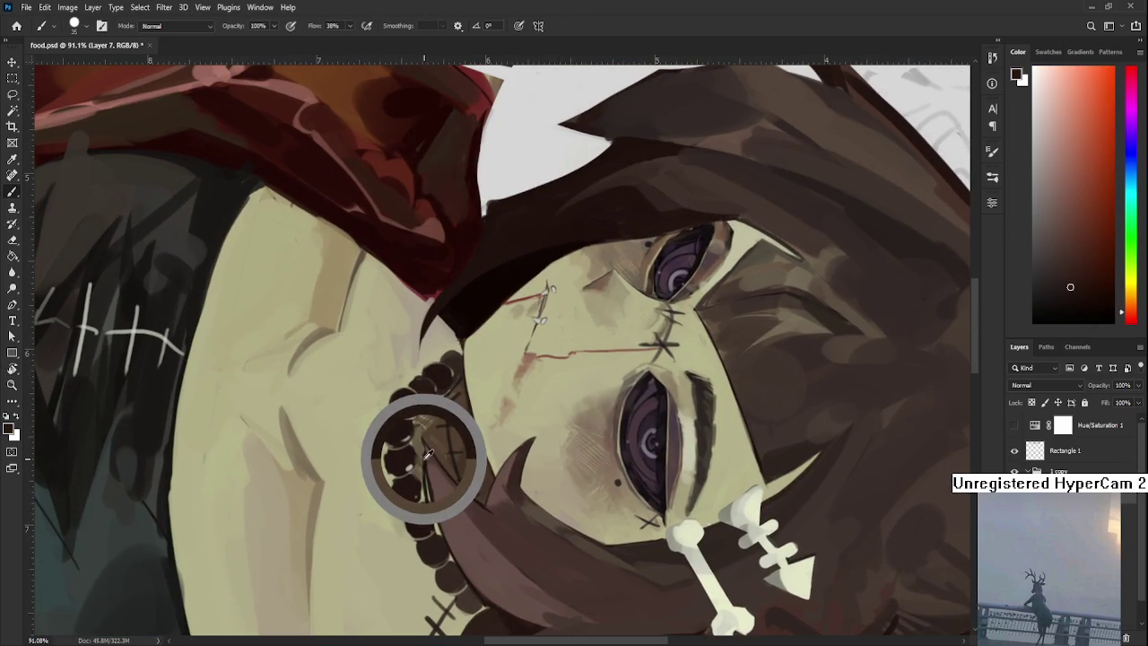
key("bracketleft")
key("bracketleft")
key("bracketleft")
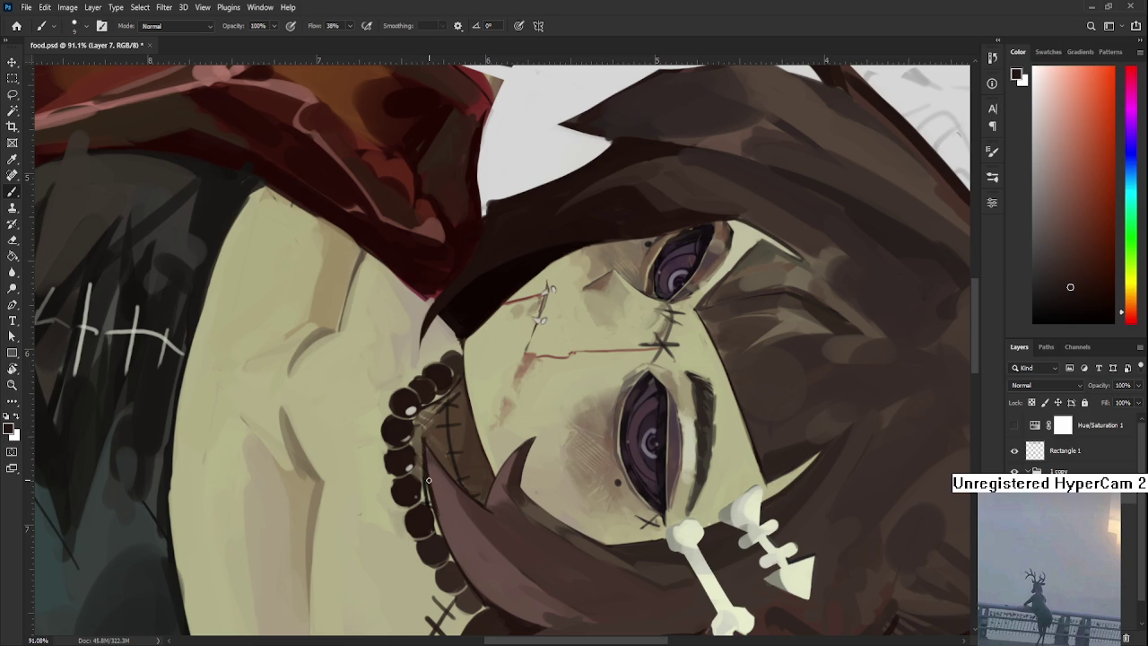
left_click(422, 448, "alt")
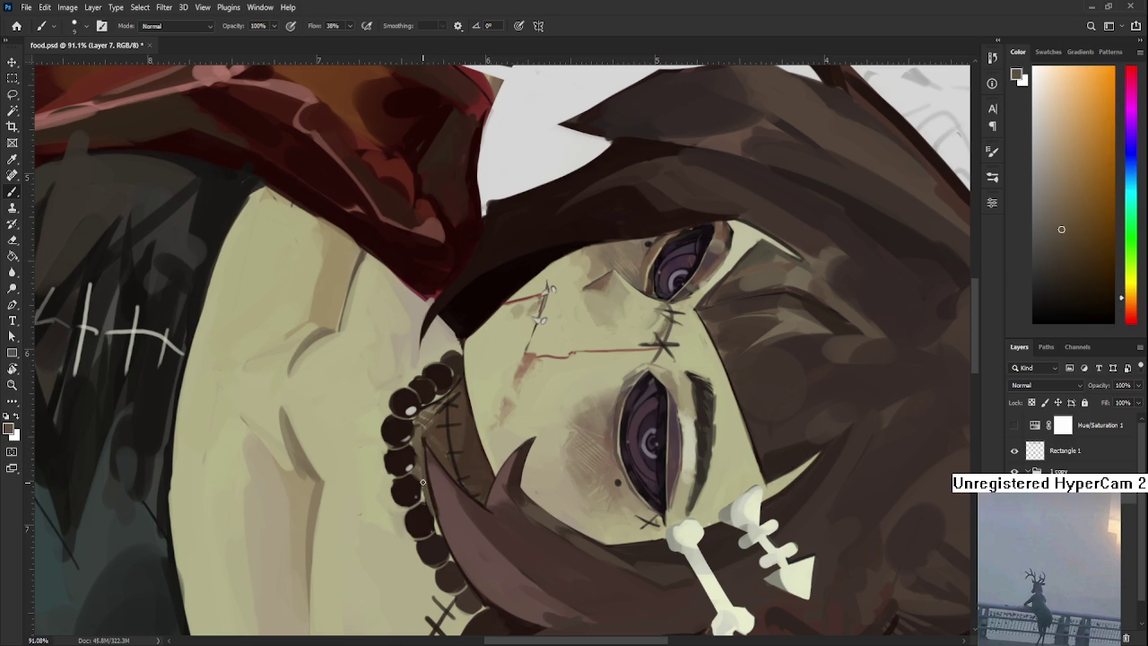
left_click(422, 493, "alt")
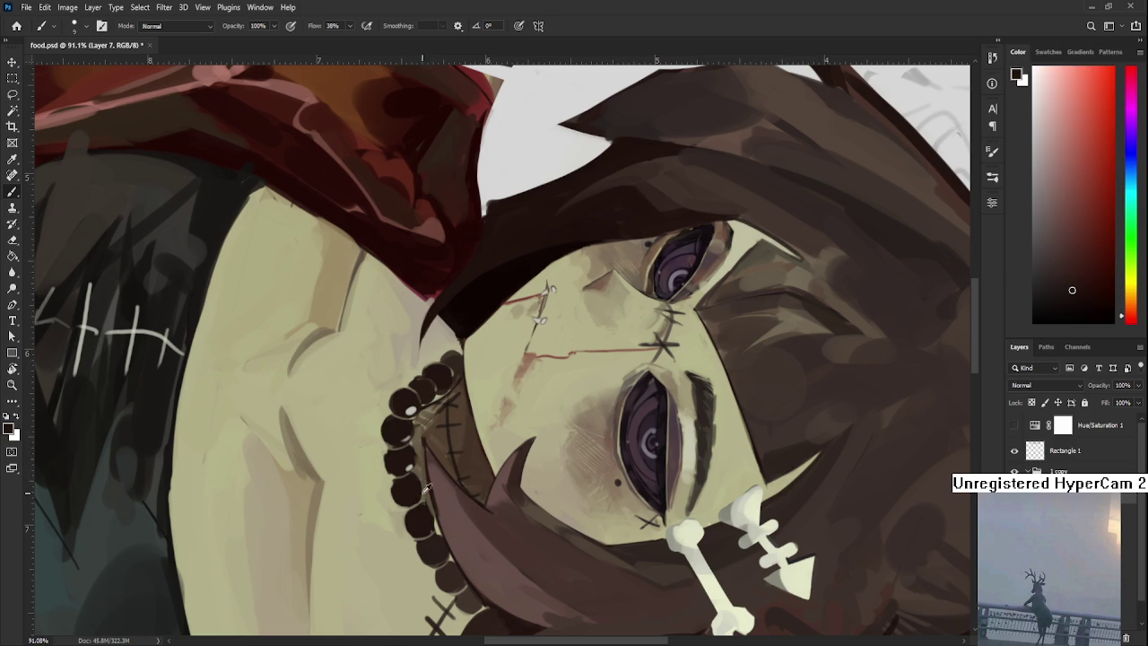
left_click(421, 484, "alt")
left_click(429, 482, "alt")
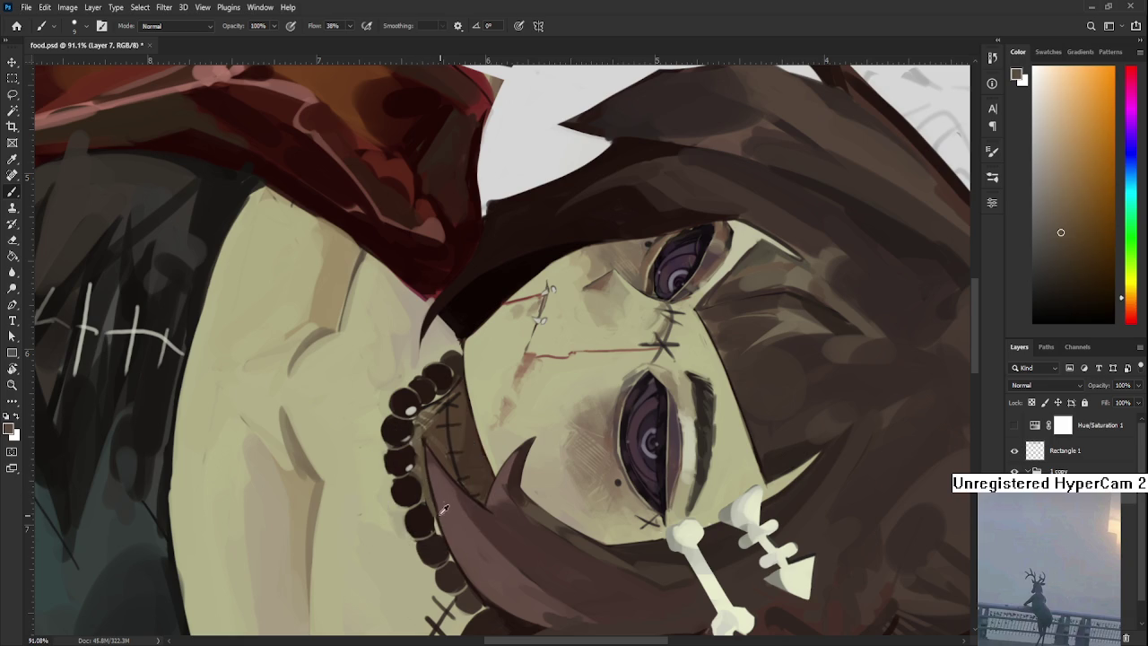
left_click(422, 475, "alt")
left_click(430, 491, "alt")
left_click(437, 500, "alt")
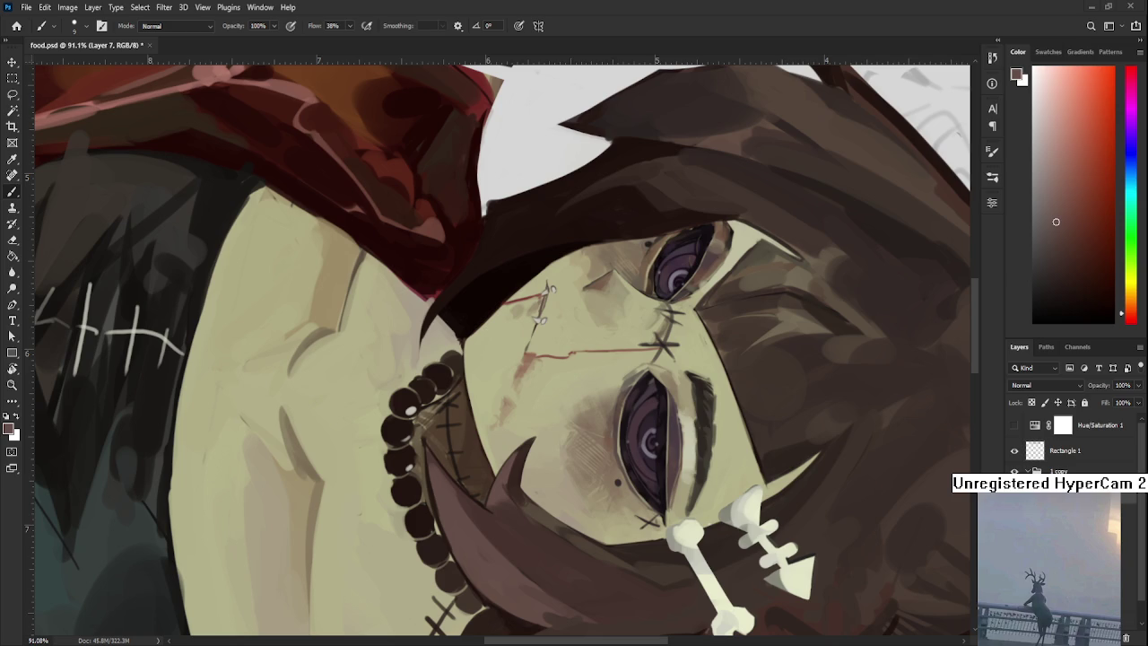
scroll(547, 291, "down", 3)
Sample darker reddish-brown and orange-brown shades from the choker beads.
scroll(547, 292, "up", 2)
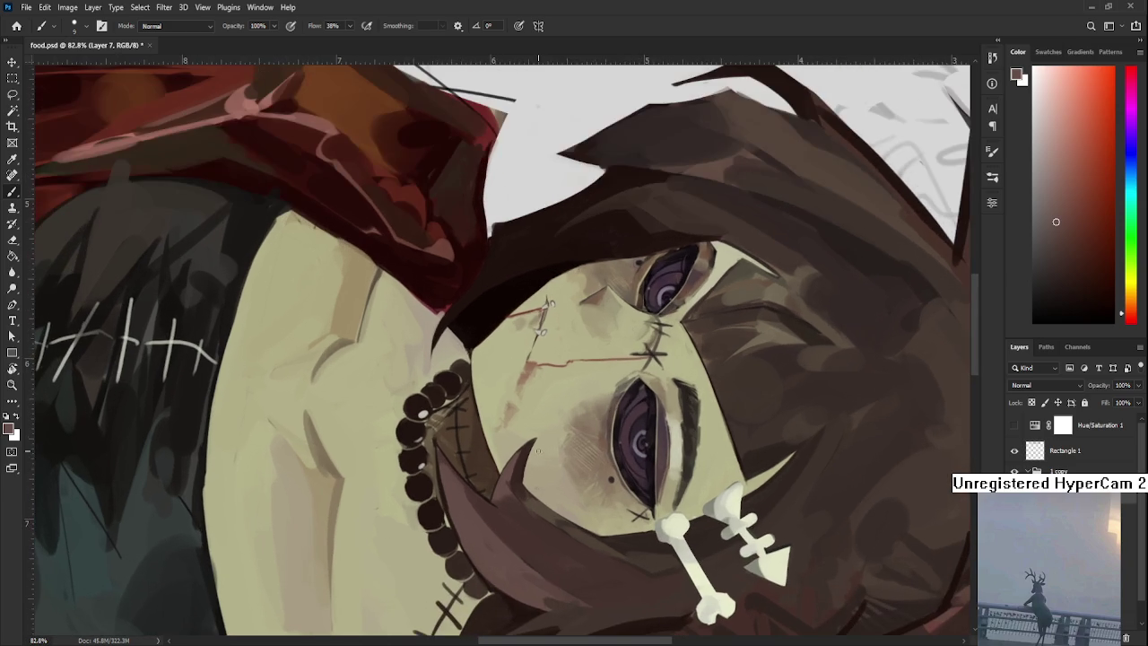
left_click(425, 483, "alt")
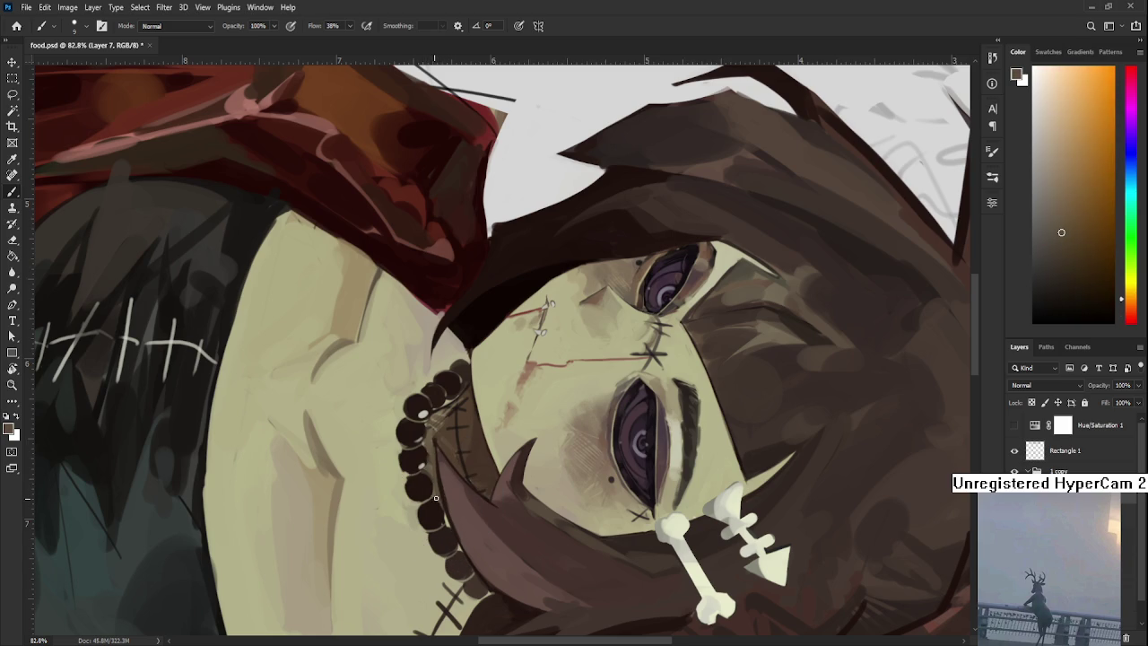
left_click(433, 507, "alt")
left_click(434, 506, "alt")
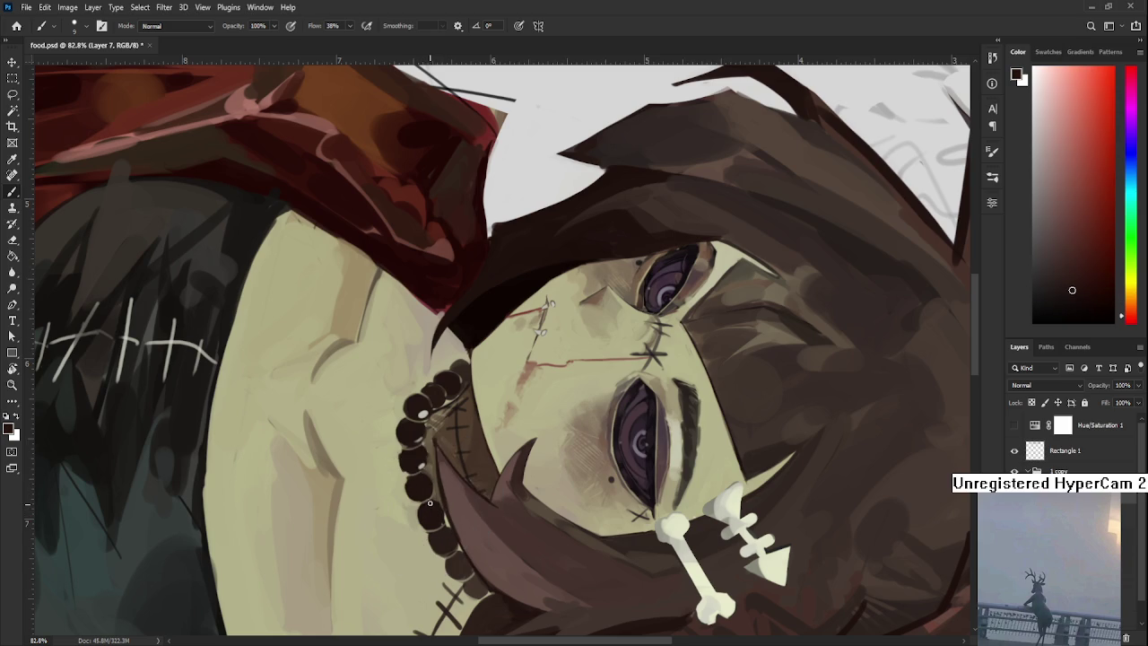
left_click(439, 493, "alt")
left_click(438, 499, "alt")
left_click(441, 494, "alt")
left_click(438, 489, "alt")
left_click(461, 517, "alt")
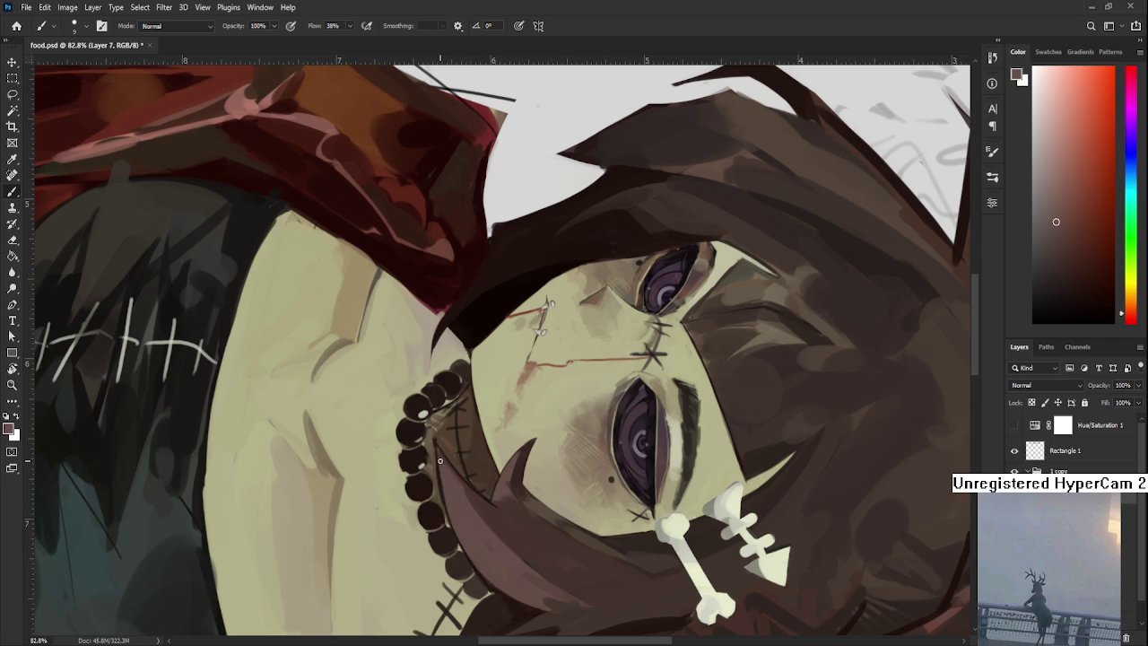
left_click(444, 518, "alt")
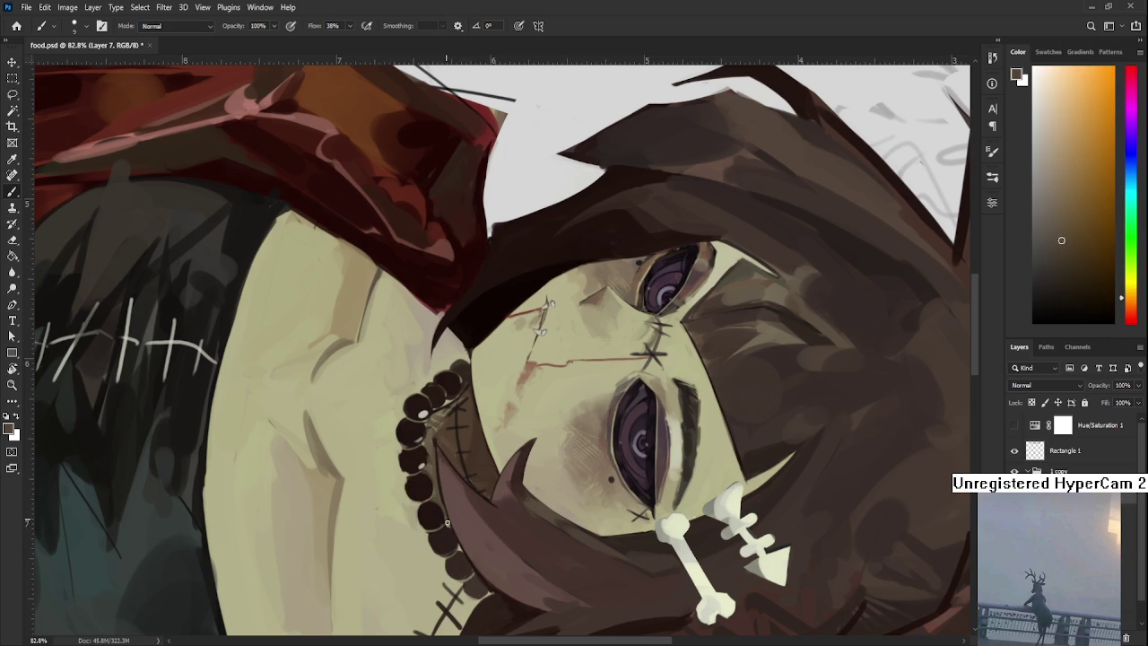
Turn the canvas a quarter turn and enlarge the brush to 20.
key("r")
left_click_drag(447, 523, 668, 435)
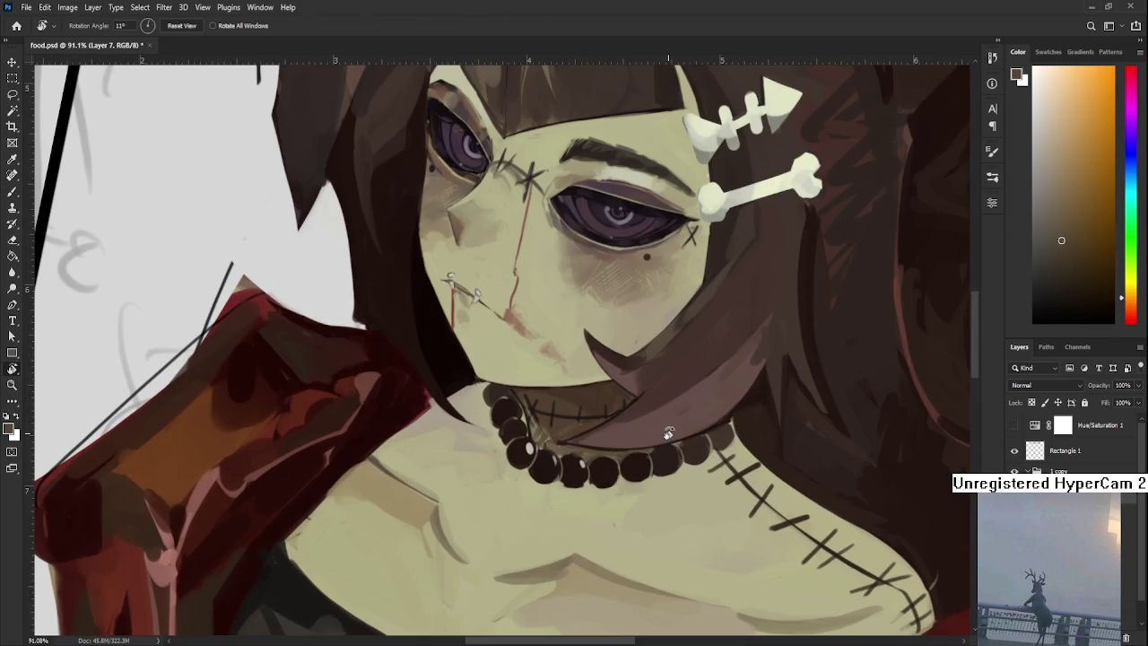
left_click_drag(668, 435, 541, 273)
key("b")
key("bracketright")
key("bracketright")
key("bracketright")
Sample near-black red and pale beige, shrink the brush, then take the dark bead colour.
left_click(425, 468, "alt")
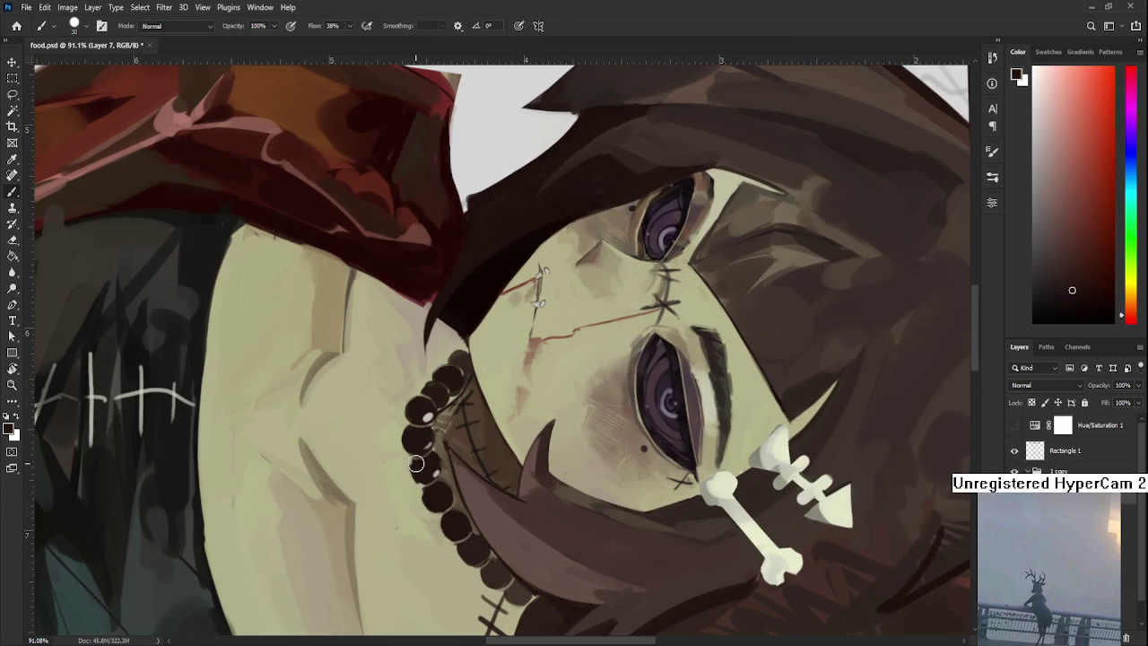
left_click(408, 459, "alt")
key("bracketleft")
key("bracketleft")
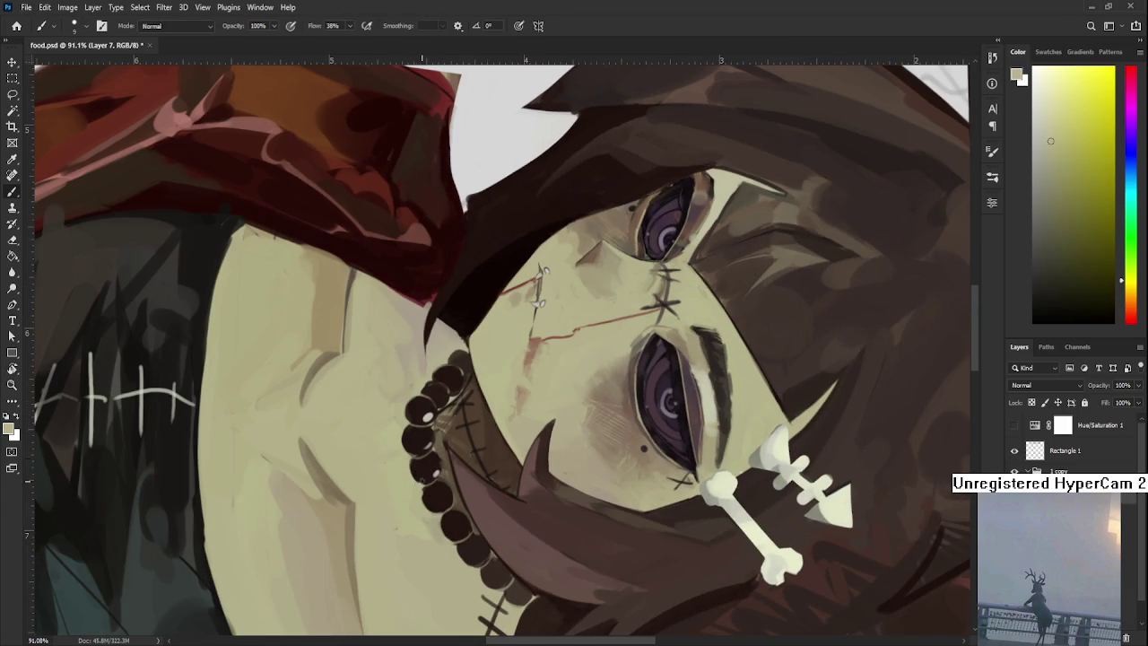
left_click(429, 475, "alt")
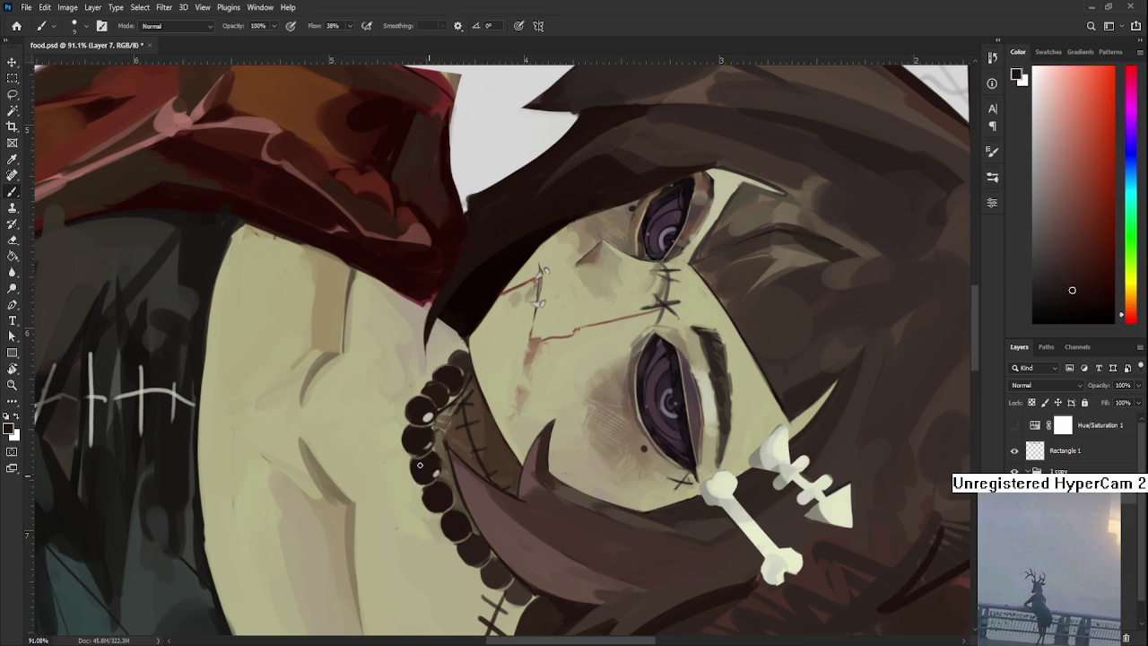
left_click(432, 492, "alt")
scroll(501, 465, "down", 1)
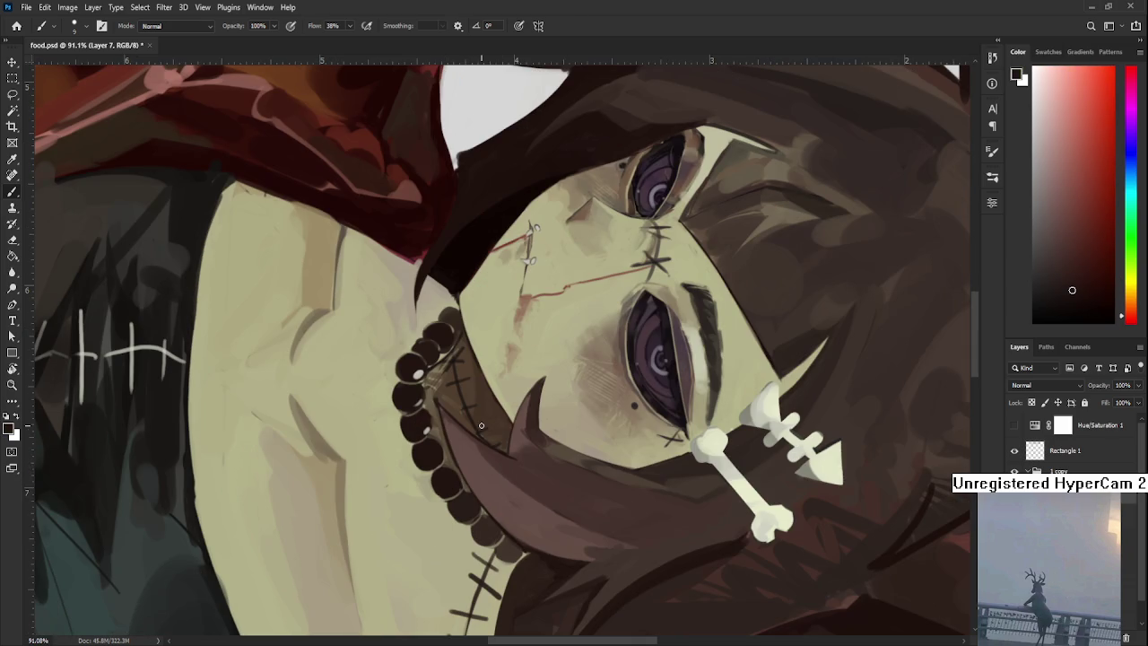
left_click_drag(481, 425, 448, 408)
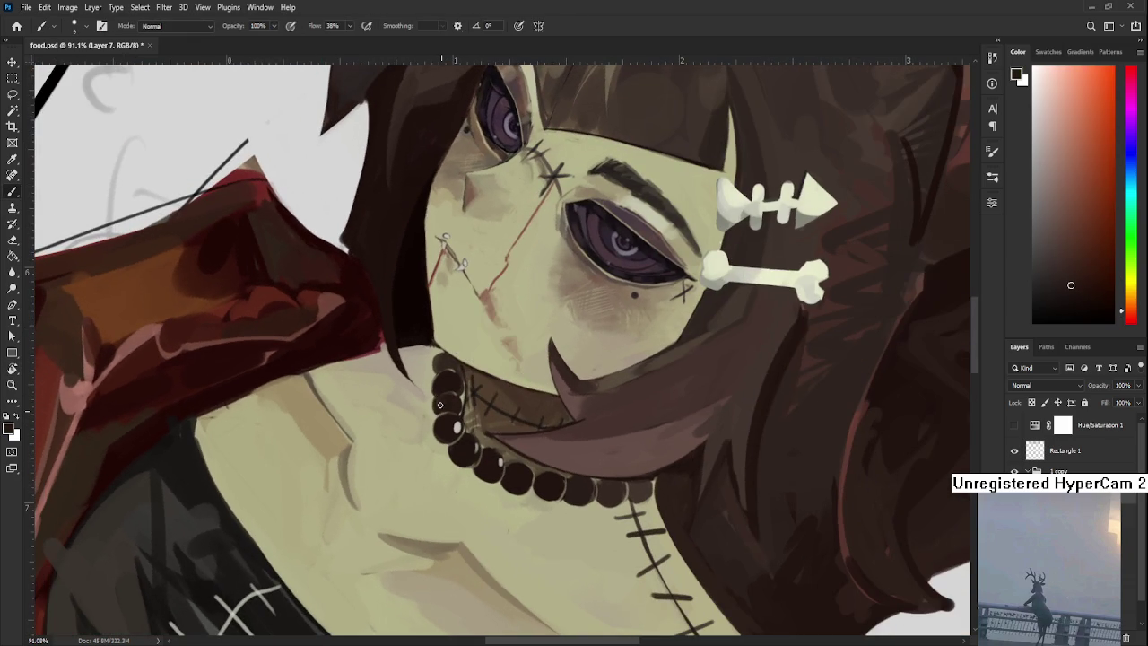
scroll(486, 430, "down", 5)
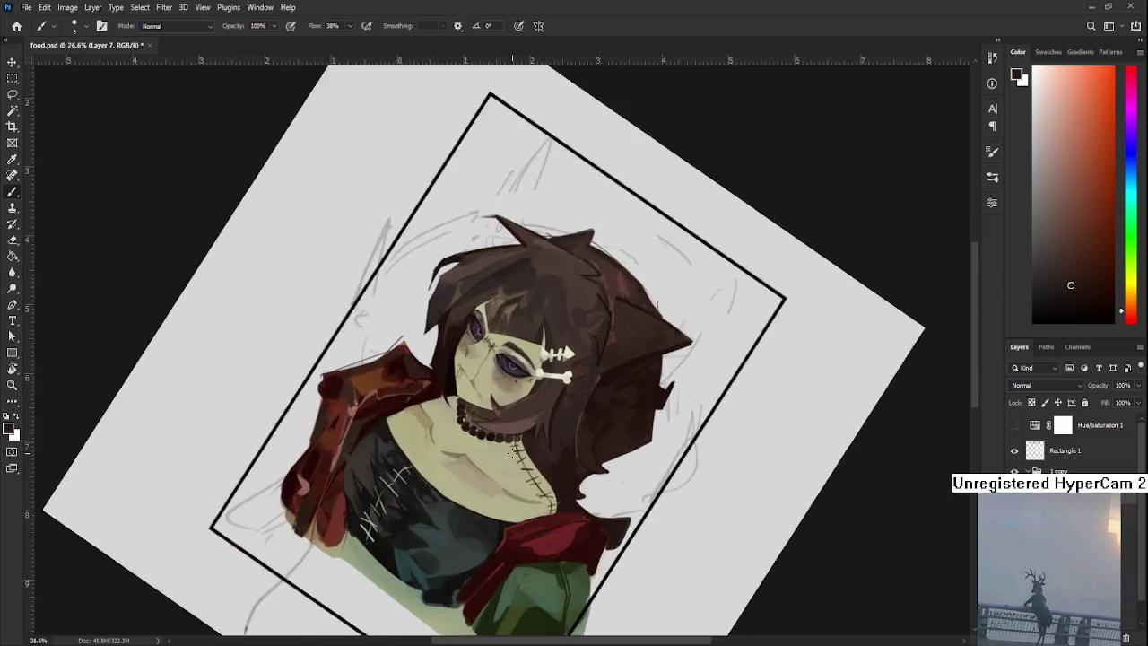
Straighten the view on the necklace and sample orange-brown to red-brown tones from the hair.
scroll(508, 446, "up", 4)
left_click_drag(509, 446, 502, 439)
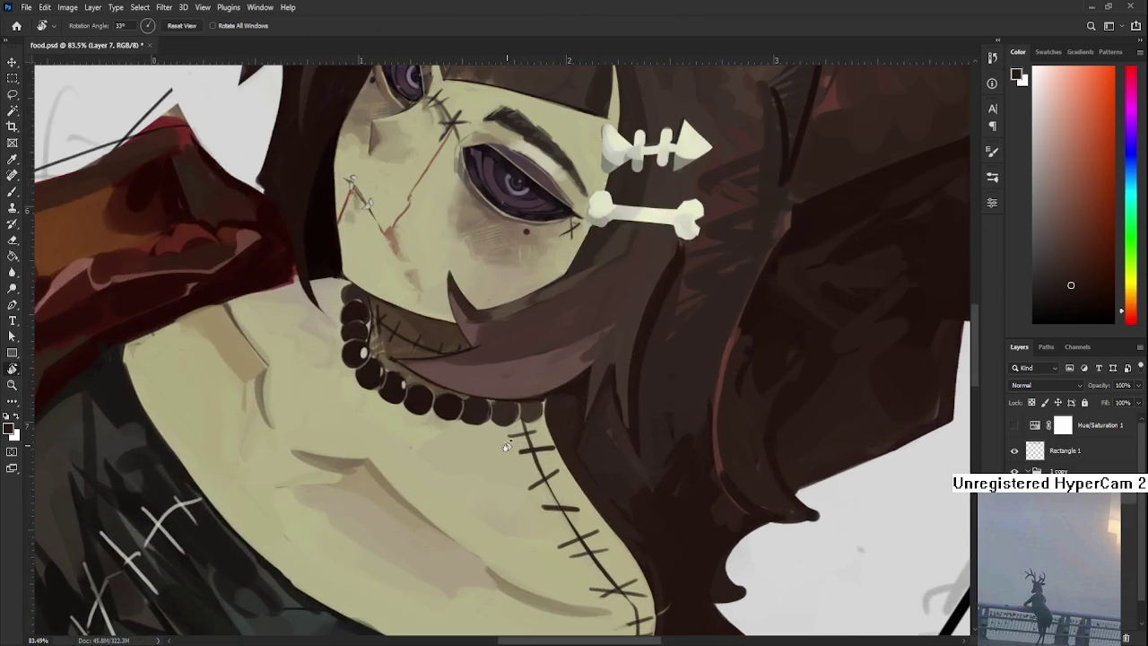
scroll(498, 432, "up", 2)
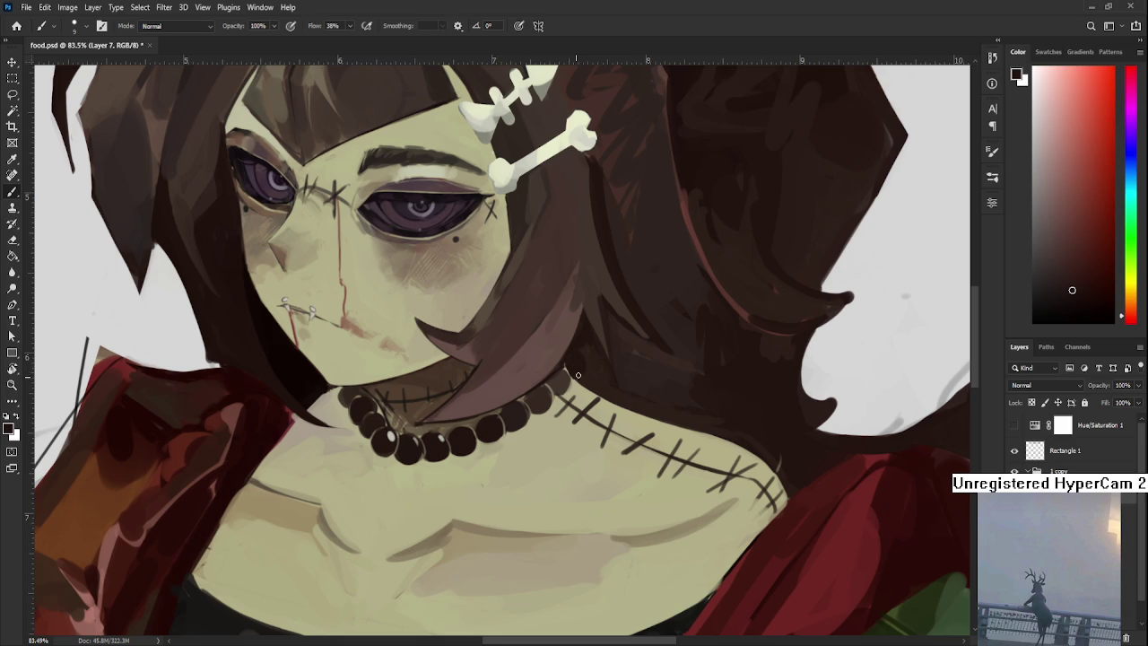
left_click(568, 372, "alt")
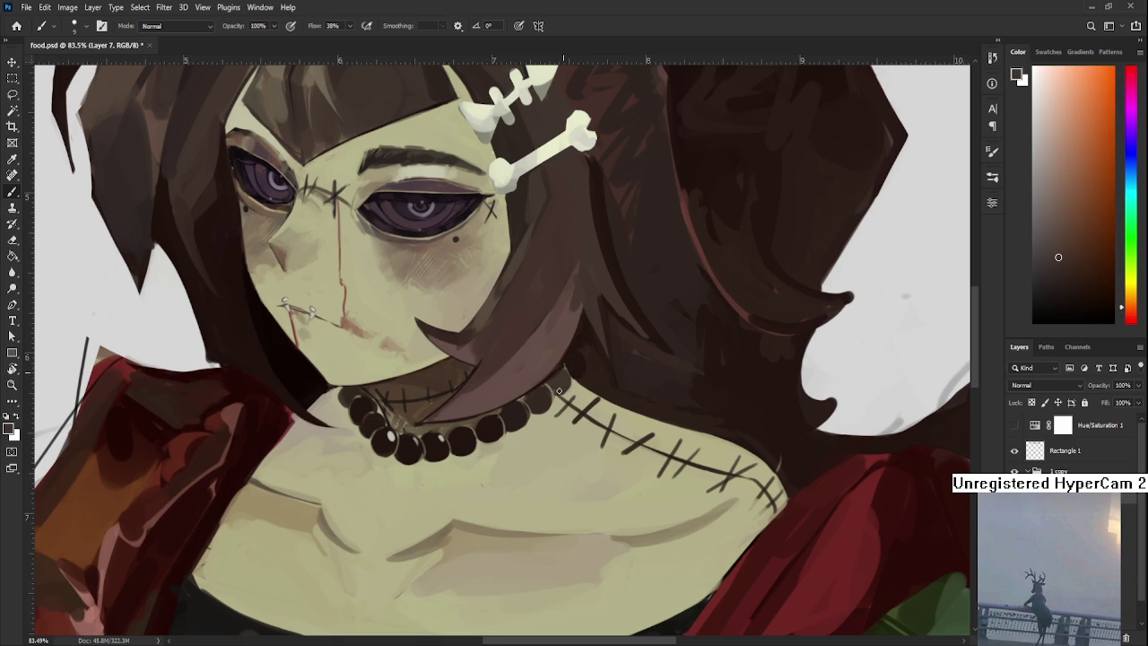
left_click(562, 359, "alt")
left_click(562, 358, "alt")
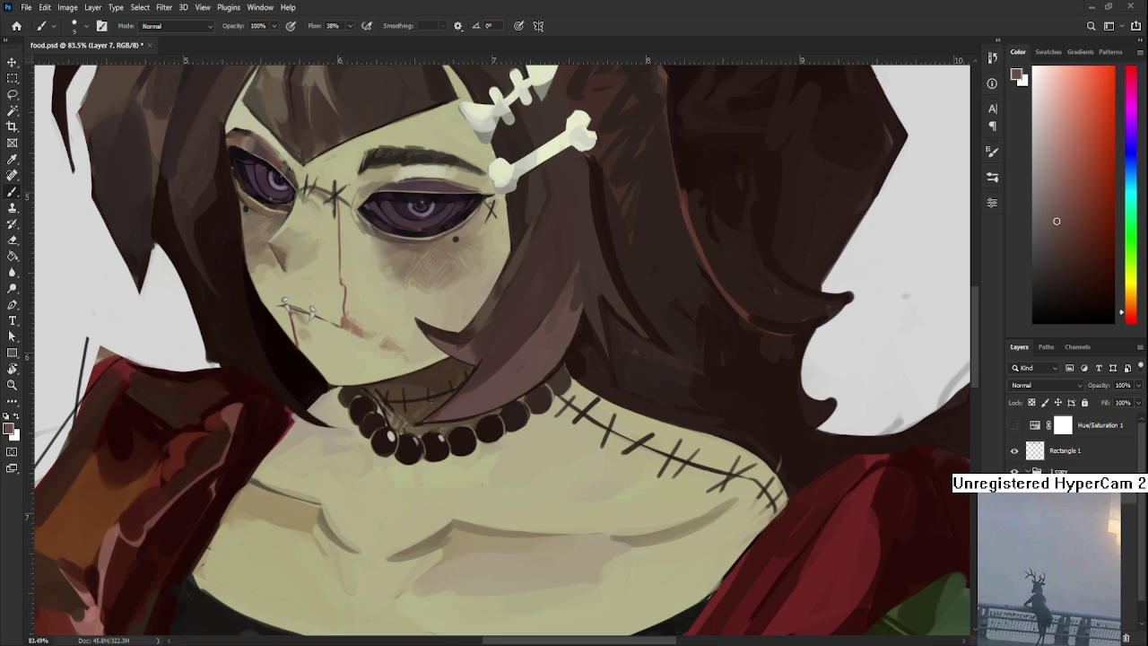
scroll(502, 350, "down", 3)
Sample the light yellowish skin tone and enlarge the brush to 30.
scroll(502, 350, "down", 3)
scroll(502, 350, "down", 3)
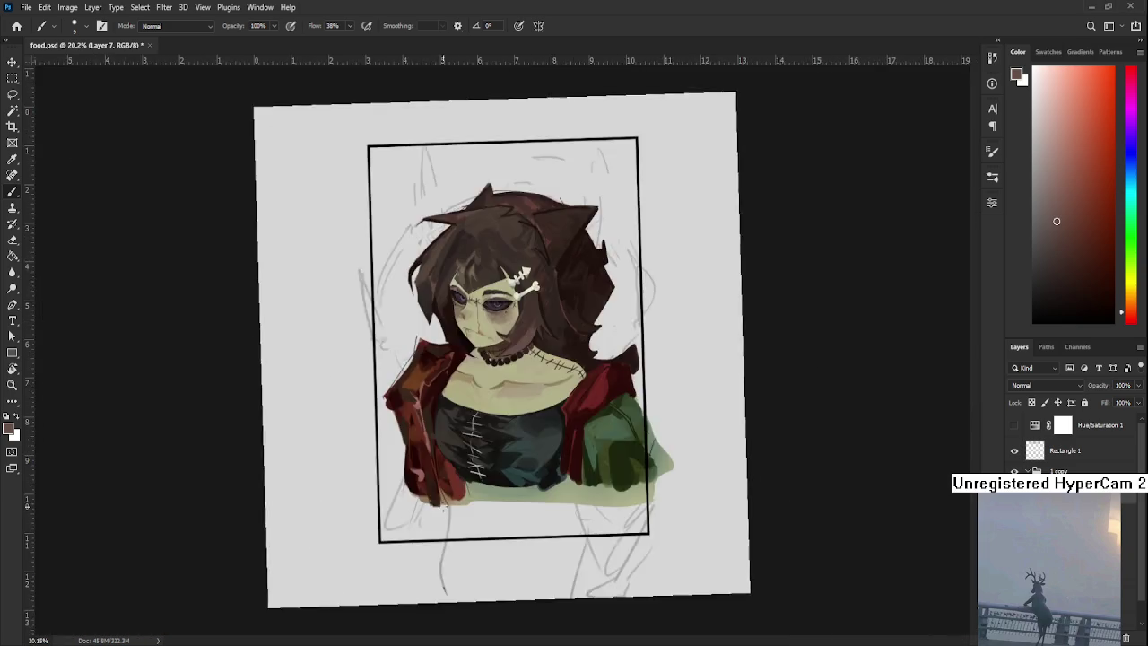
scroll(502, 349, "down", 2)
scroll(491, 328, "up", 1)
scroll(491, 328, "up", 2)
scroll(492, 328, "up", 2)
scroll(491, 329, "up", 1)
left_click(492, 329, "alt")
scroll(491, 328, "down", 1)
key("bracketright")
key("bracketright")
Sample several chest skin tones to blend highlights, then a darker face colour, zooming in.
left_click(492, 289, "alt")
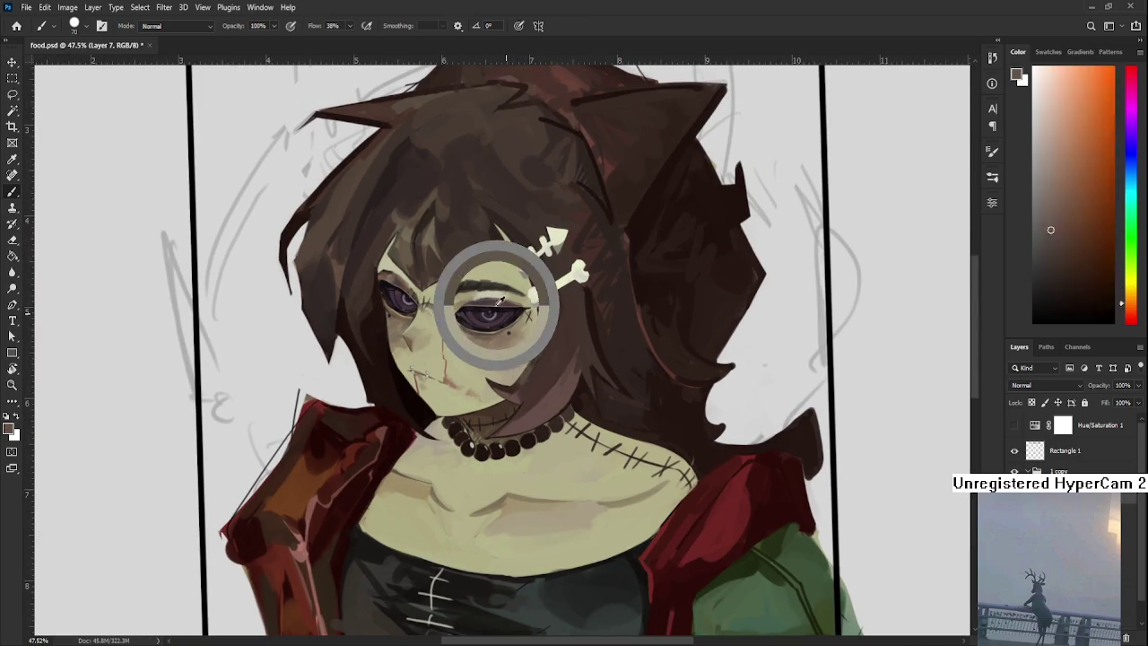
left_click(539, 475, "alt")
left_click(573, 488, "alt")
left_click(537, 492, "alt")
left_click(500, 477, "alt")
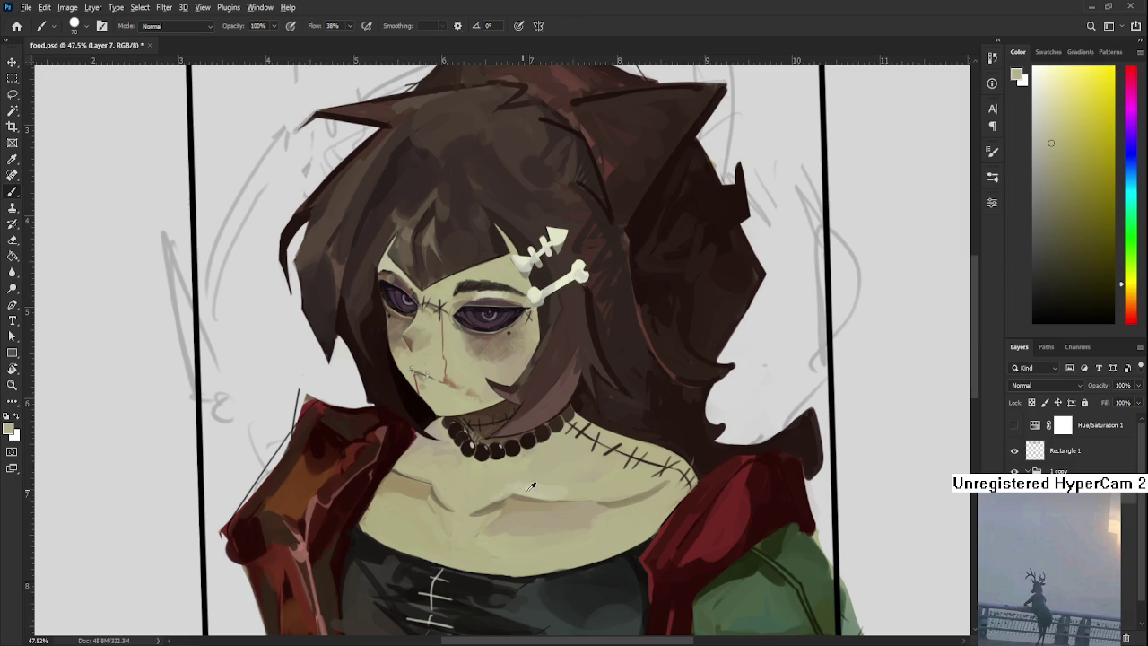
left_click(525, 486, "alt")
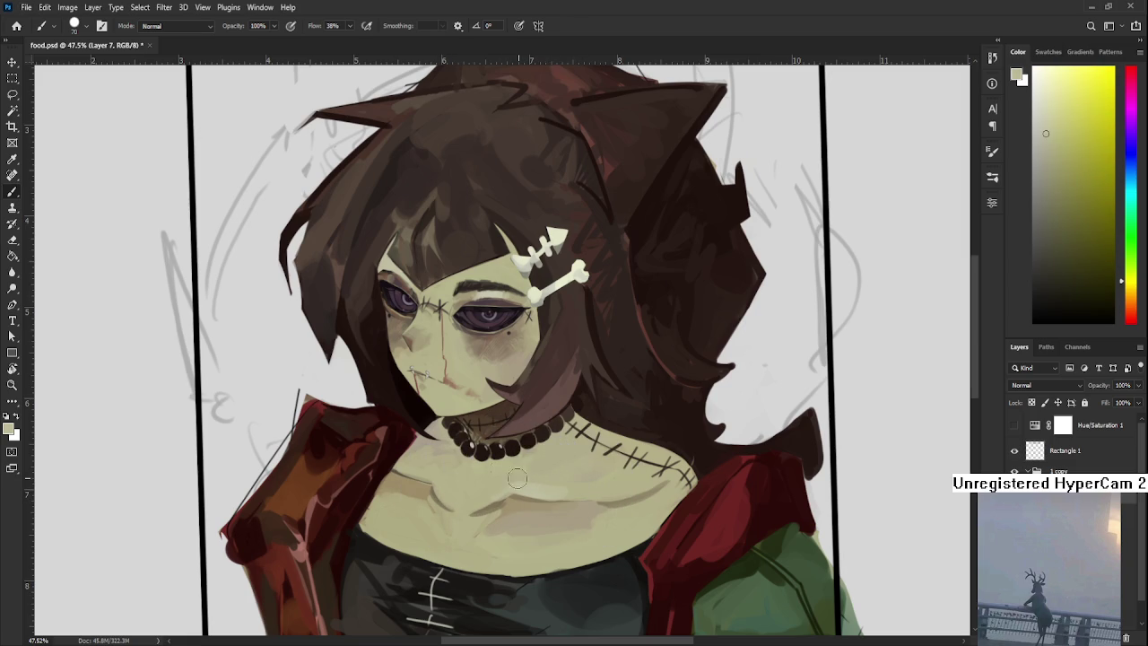
mouse_move(488, 313)
left_mouse_down()
mouse_move(544, 458)
mouse_move(956, 328)
left_mouse_up()
left_click(532, 416, "alt")
left_click_drag(1048, 272, 1053, 304)
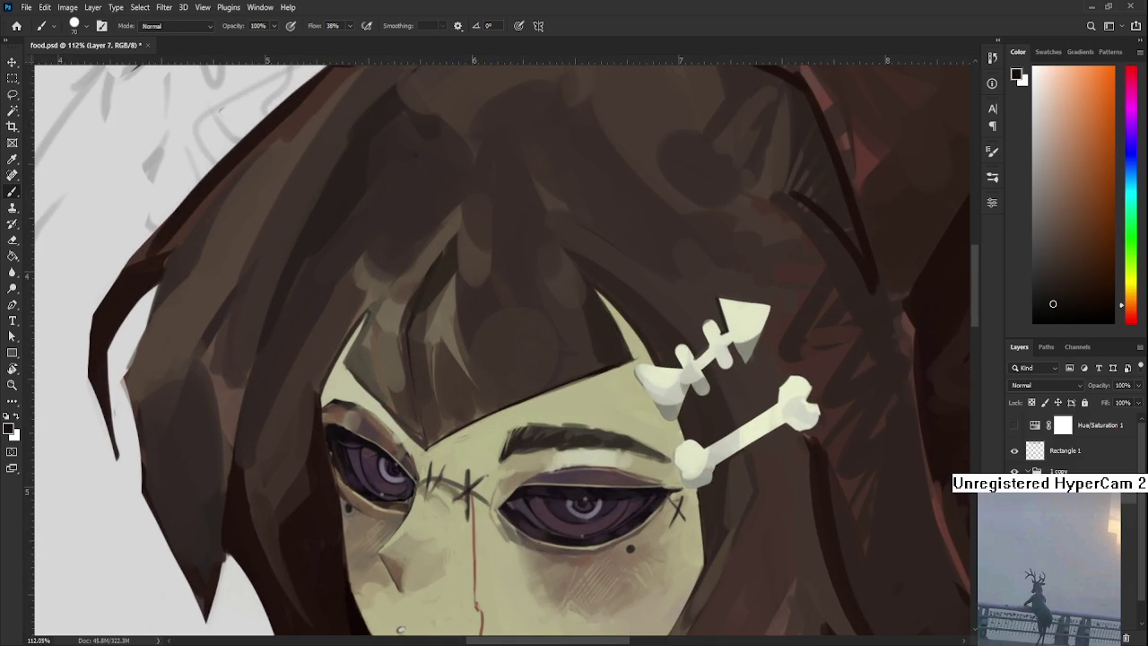
On Layer 8, paint a dark arched eyelid line above the left eye.
key("ctrl+shift+alt+n")
mouse_move(400, 630)
left_mouse_down()
mouse_move(413, 403)
mouse_move(394, 386)
mouse_move(383, 398)
mouse_move(459, 399)
left_mouse_up()
key("ctrl+z")
key("ctrl+z")
left_click_drag(382, 397, 460, 399)
left_click_drag(383, 395, 454, 390)
key("ctrl+z")
key("ctrl+z")
Erase the fringe end beside the eye to a crisp edge with a size-15 eraser.
key("e")
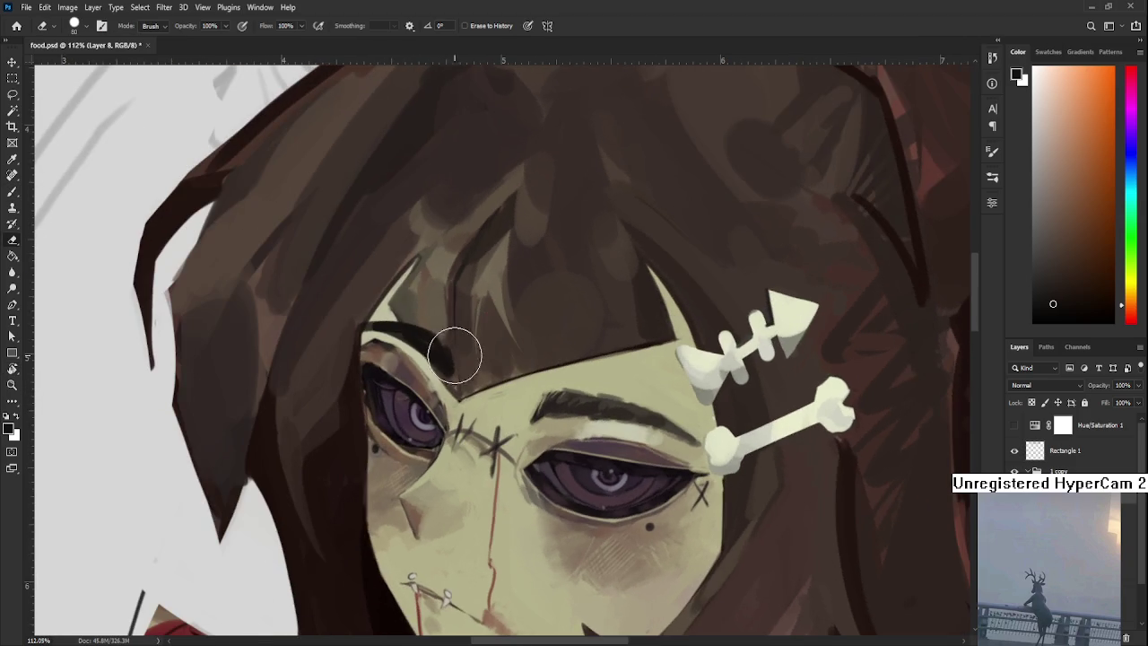
key("bracketleft")
key("bracketleft")
key("bracketleft")
key("bracketleft")
key("bracketleft")
key("bracketleft")
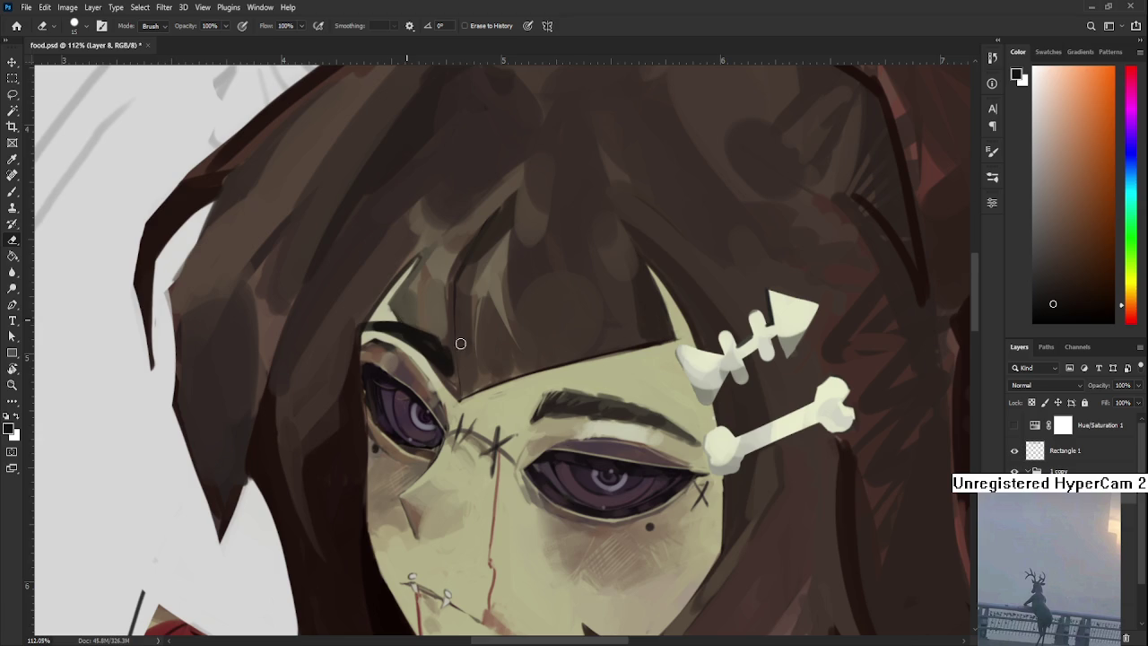
mouse_move(454, 378)
left_mouse_down()
mouse_move(452, 340)
mouse_move(441, 428)
left_mouse_up()
key("r")
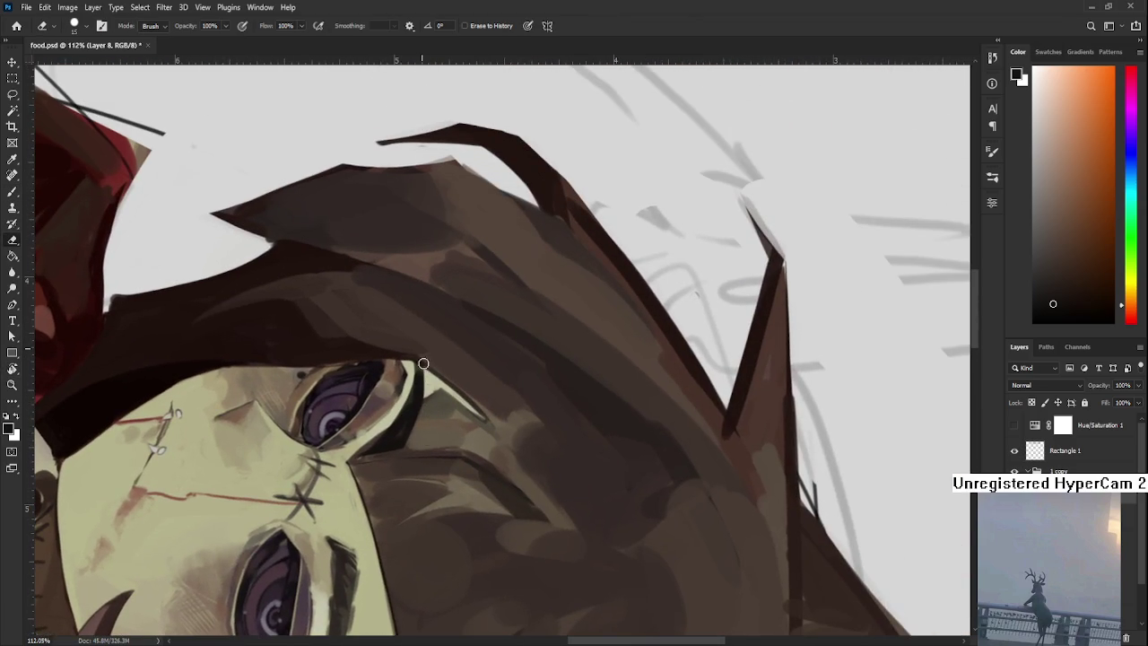
key("b")
key("e")
key("r")
mouse_move(422, 436)
left_mouse_down()
mouse_move(520, 418)
mouse_move(471, 349)
left_mouse_up()
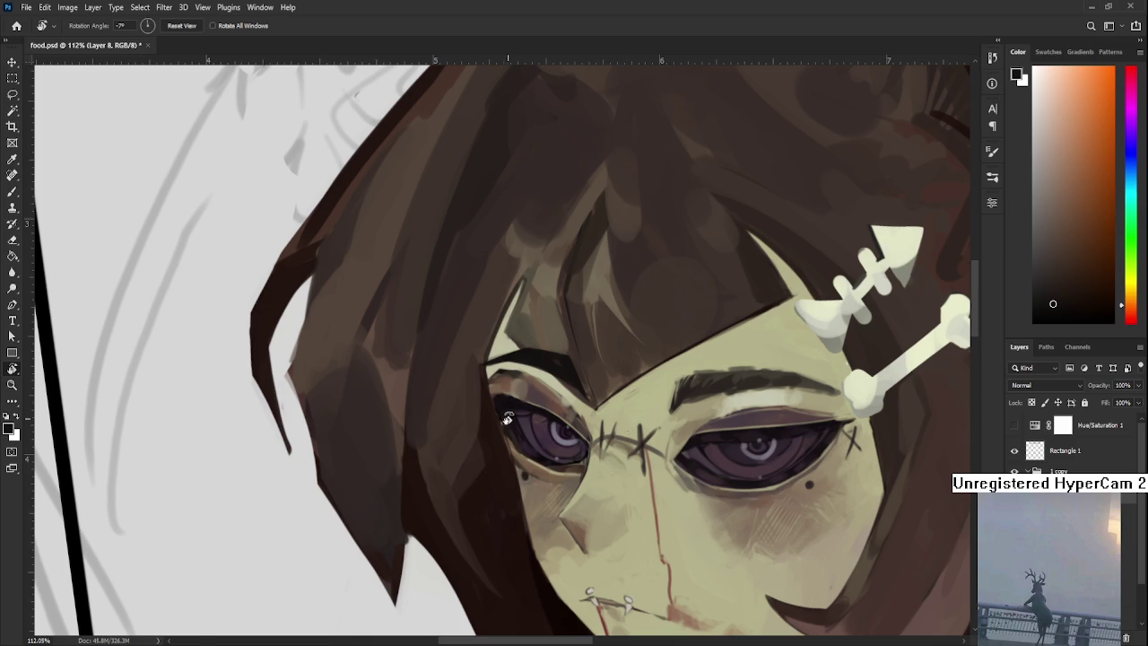
Rotate the canvas about 25 degrees and resample the dark hair colour.
scroll(523, 414, "down", 3)
scroll(549, 402, "up", 2)
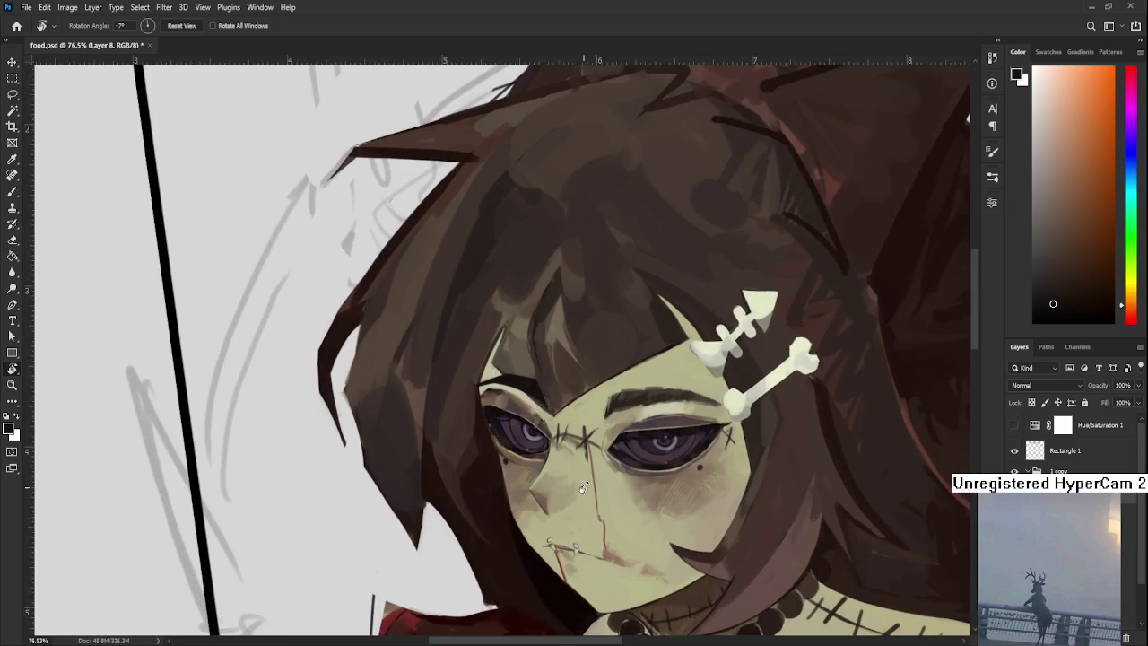
left_click_drag(549, 402, 455, 424)
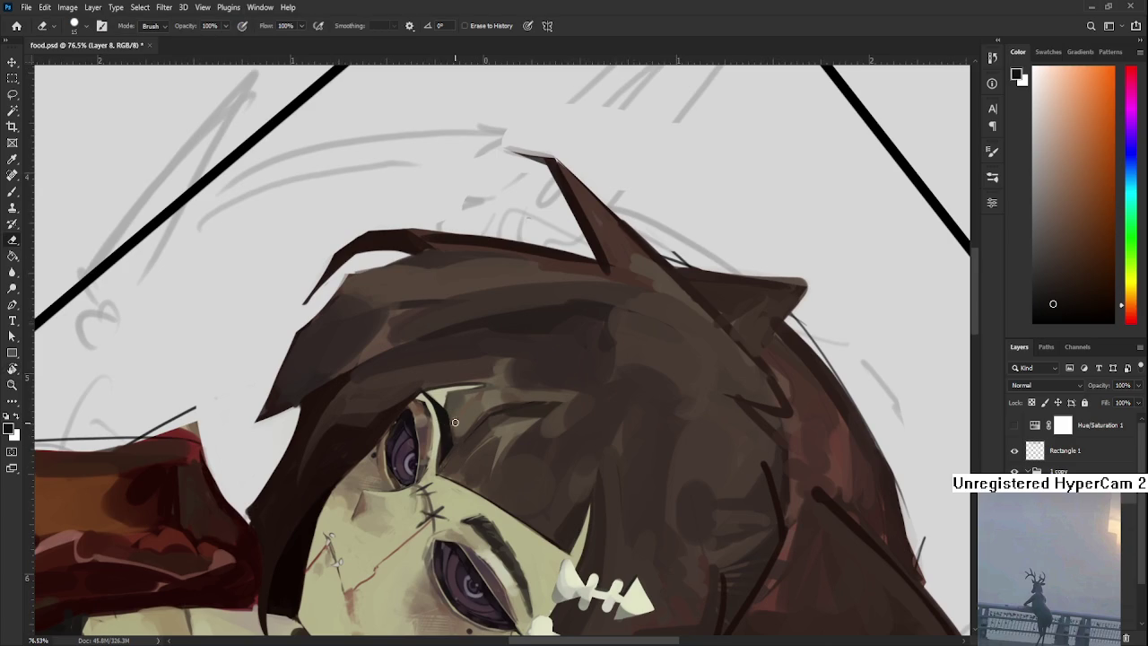
key("b")
left_click(490, 520, "alt")
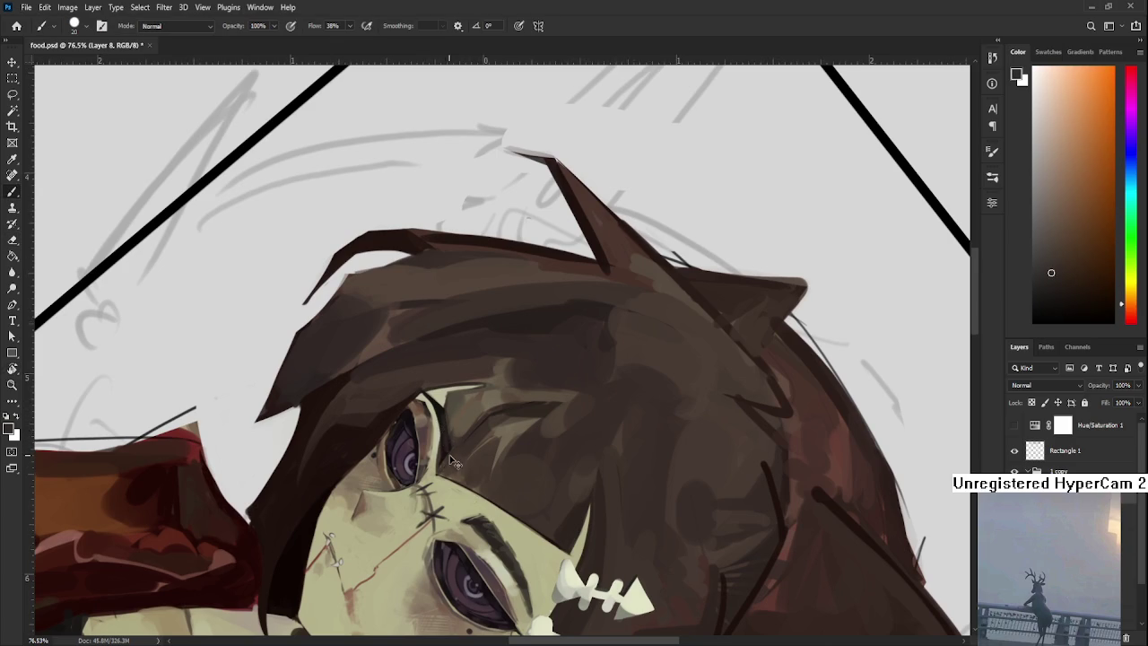
key("r")
mouse_move(448, 448)
left_mouse_down()
mouse_move(517, 478)
mouse_move(588, 453)
left_mouse_up()
left_click_drag(538, 501, 506, 435)
left_click(507, 434, "alt")
Sample the bone and dark reddish-brown colours while rotating the view to level the hairclip.
key("e")
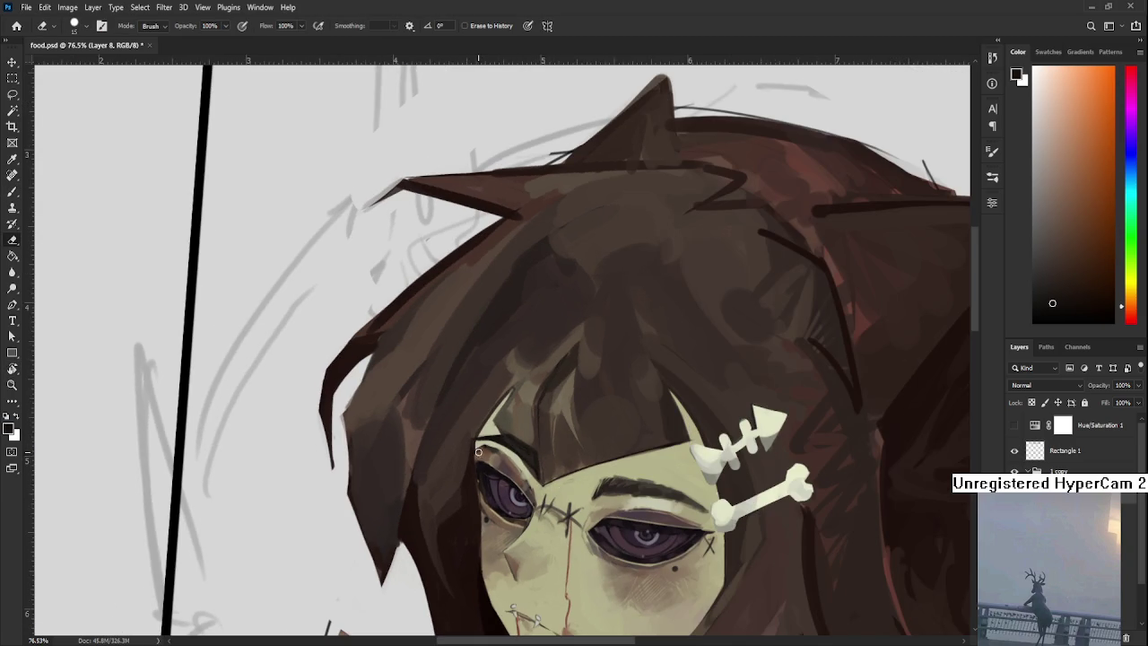
key("r")
left_click_drag(480, 450, 556, 518)
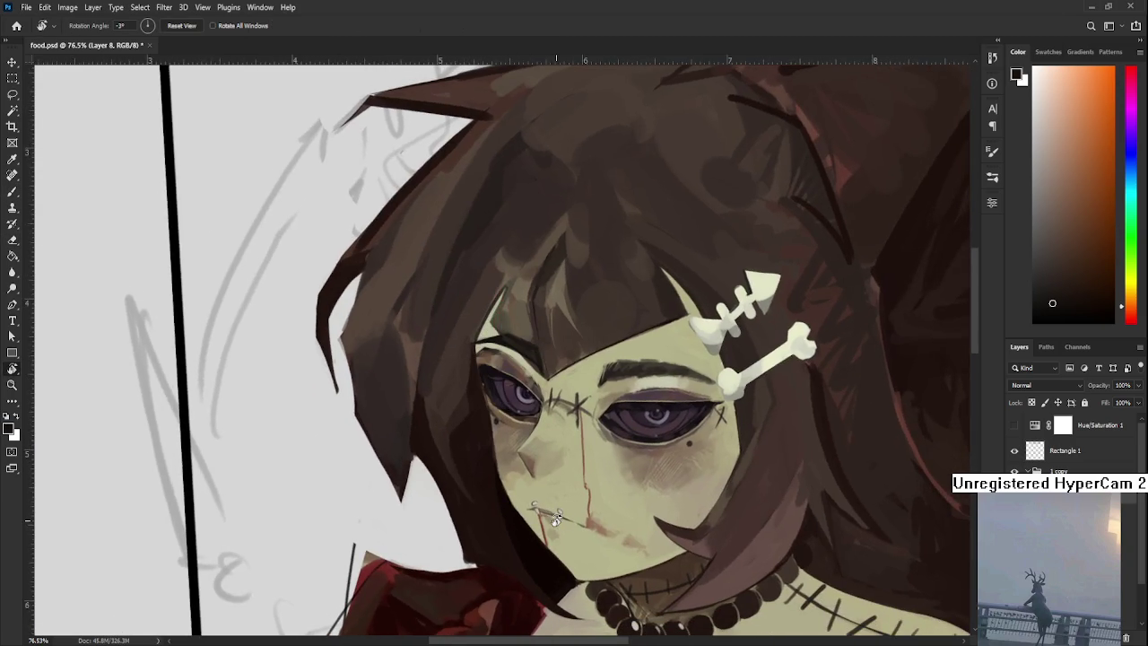
scroll(556, 518, "down", 5)
scroll(671, 461, "down", 2)
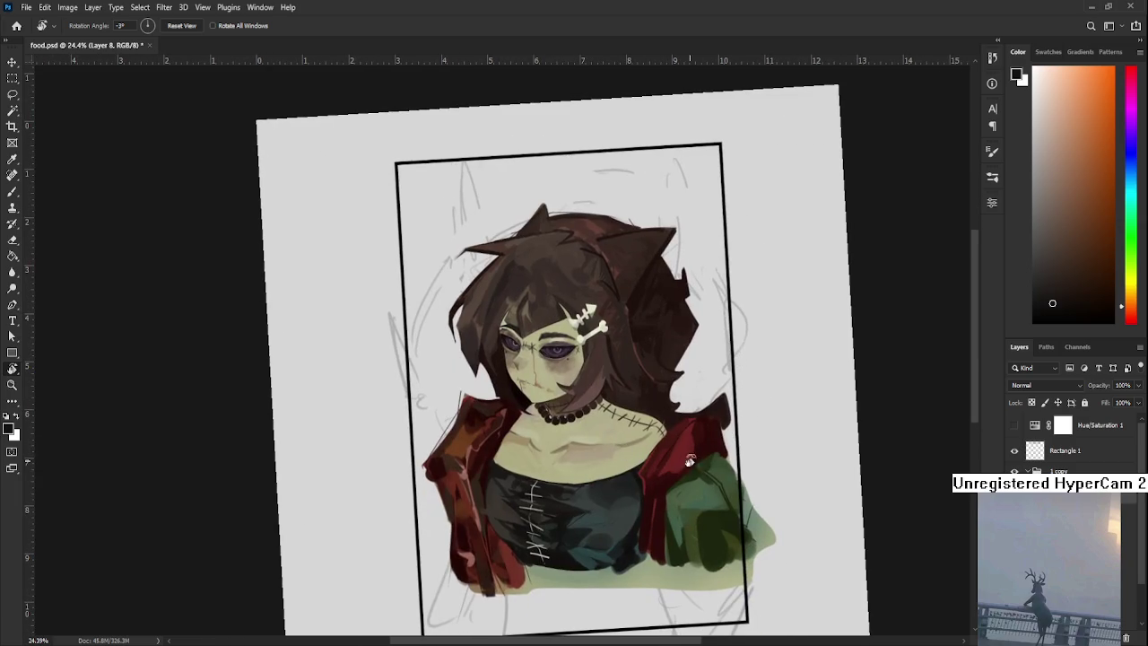
scroll(535, 314, "up", 4)
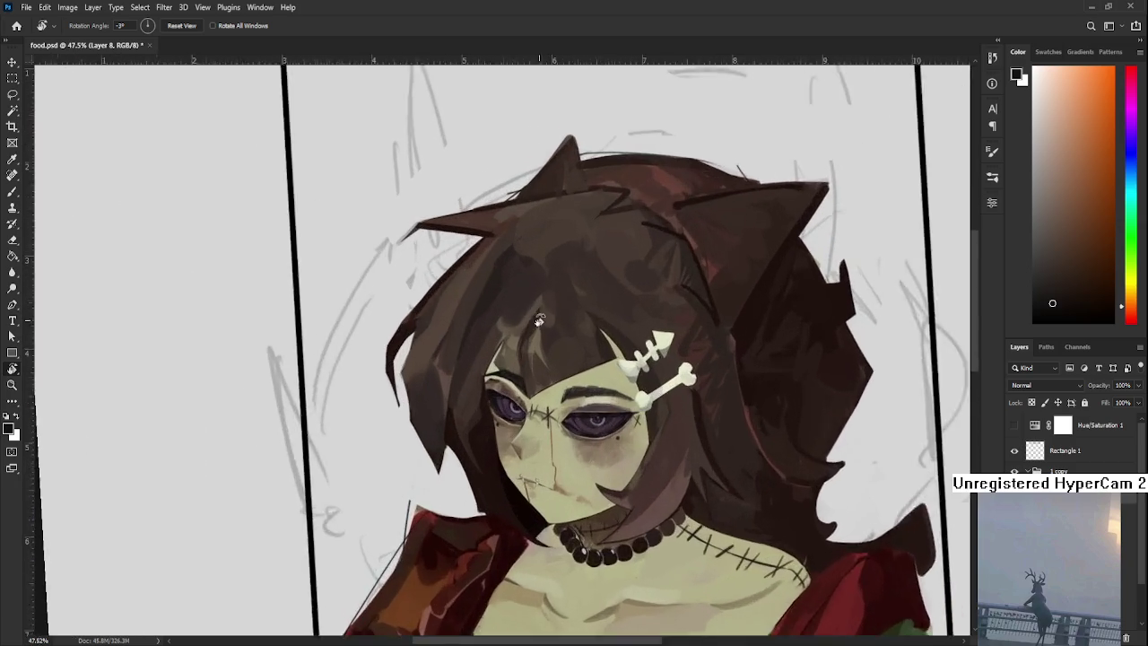
scroll(573, 351, "up", 4)
key("b")
left_click(816, 361, "alt")
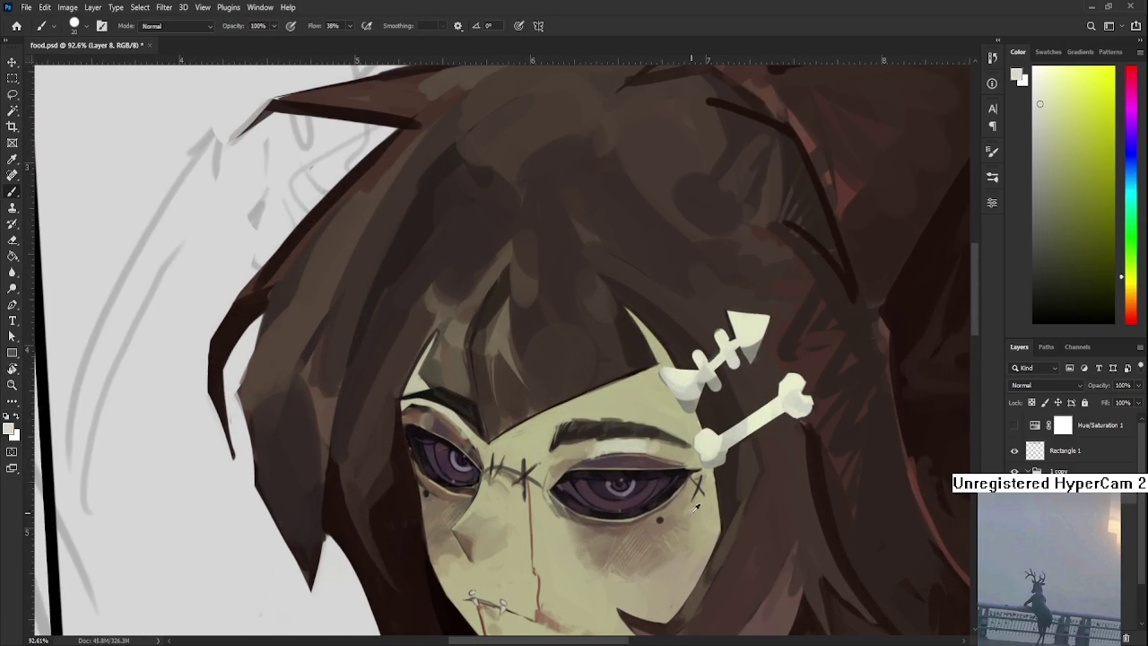
left_click_drag(709, 607, 595, 463)
left_click(573, 506, "alt")
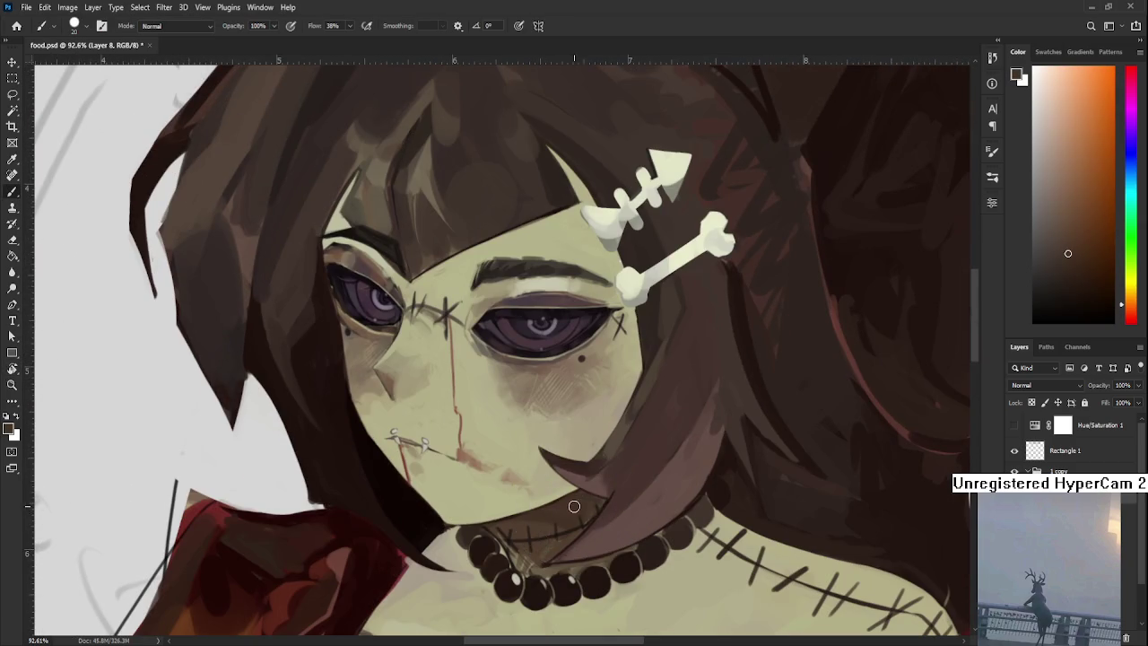
left_click_drag(532, 393, 515, 563)
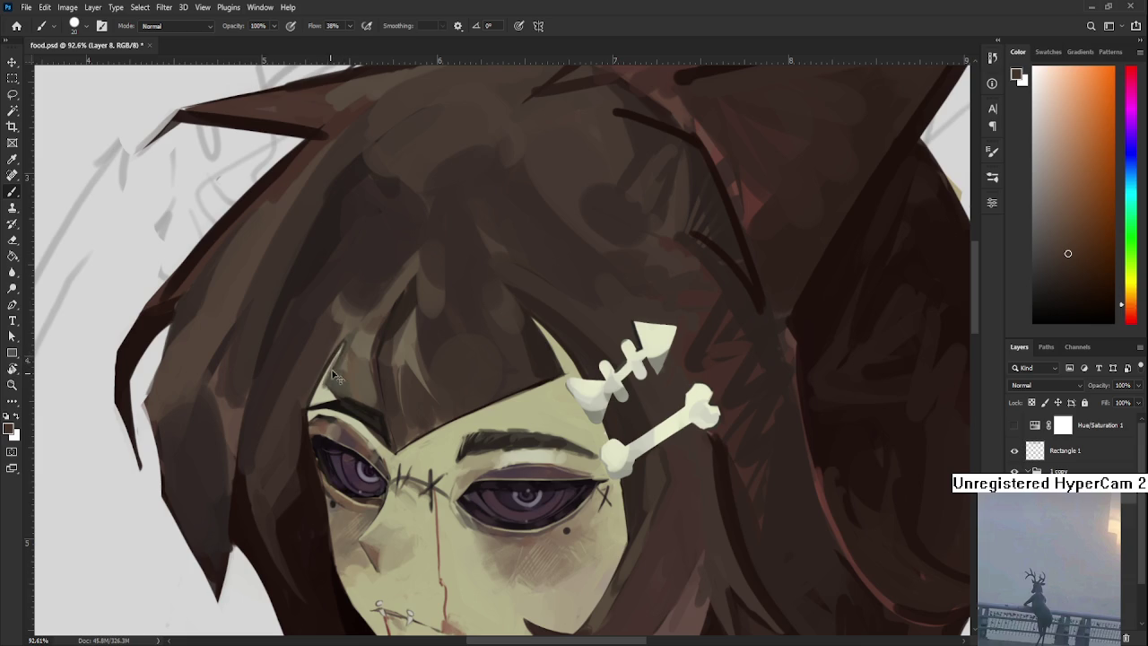
left_click_drag(327, 378, 429, 322)
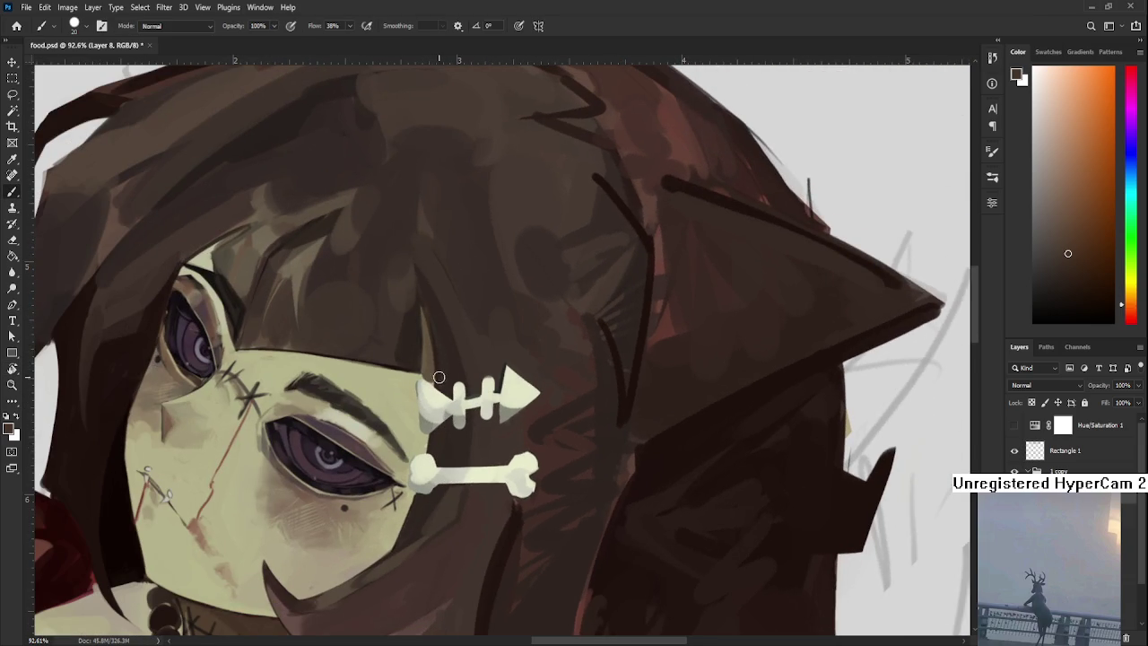
left_click_drag(438, 374, 449, 412)
Paint two dark strokes along the chin, deepening and lengthening the curved hair tip.
scroll(449, 433, "down", 1)
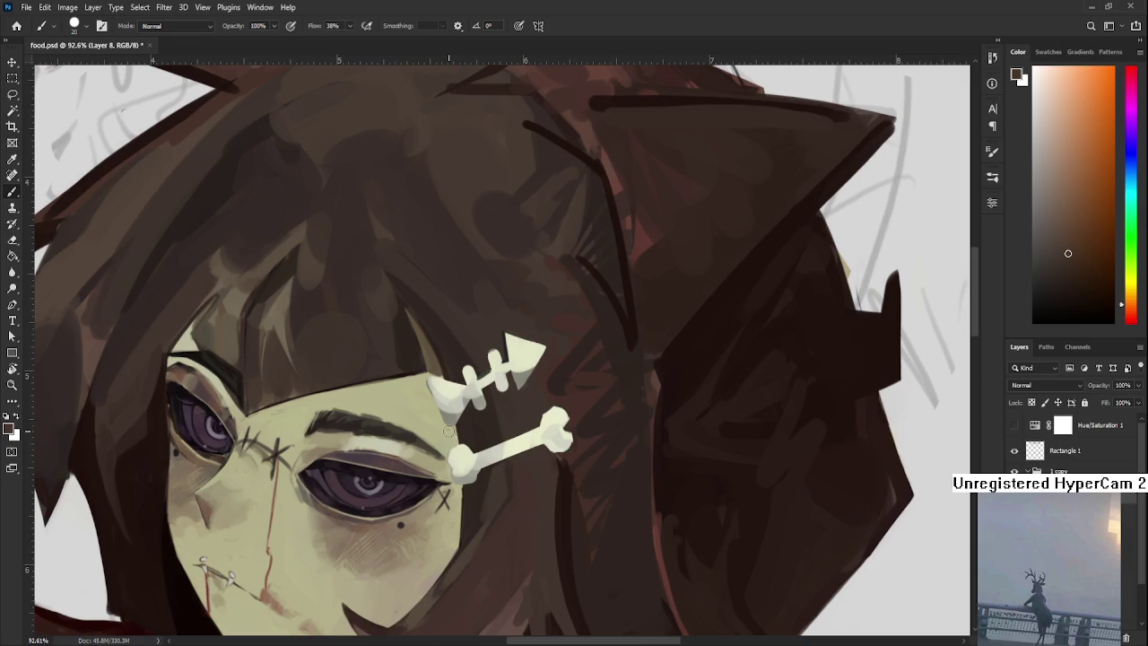
key("e")
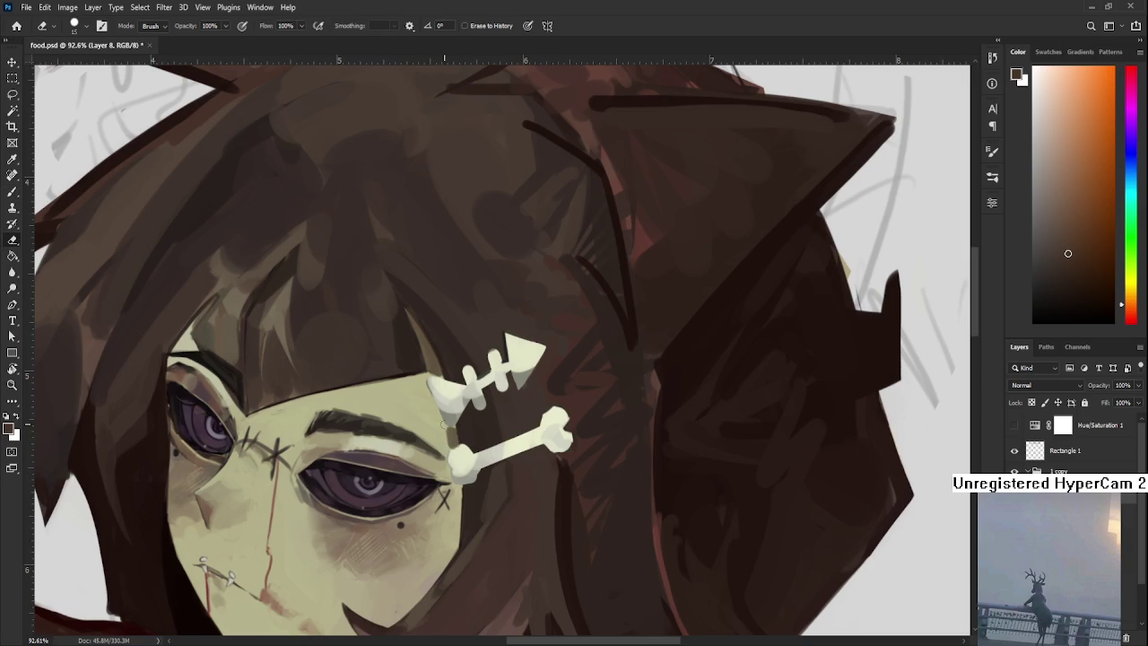
scroll(448, 489, "down", 3)
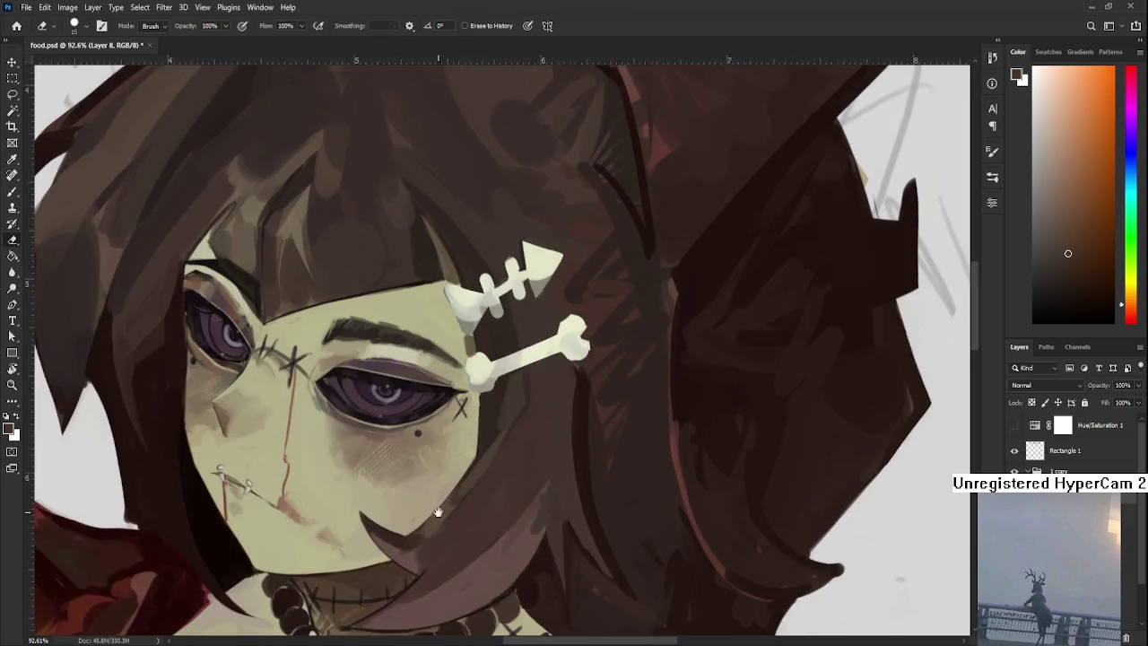
scroll(441, 505, "down", 3)
key("b")
left_click_drag(390, 435, 413, 473)
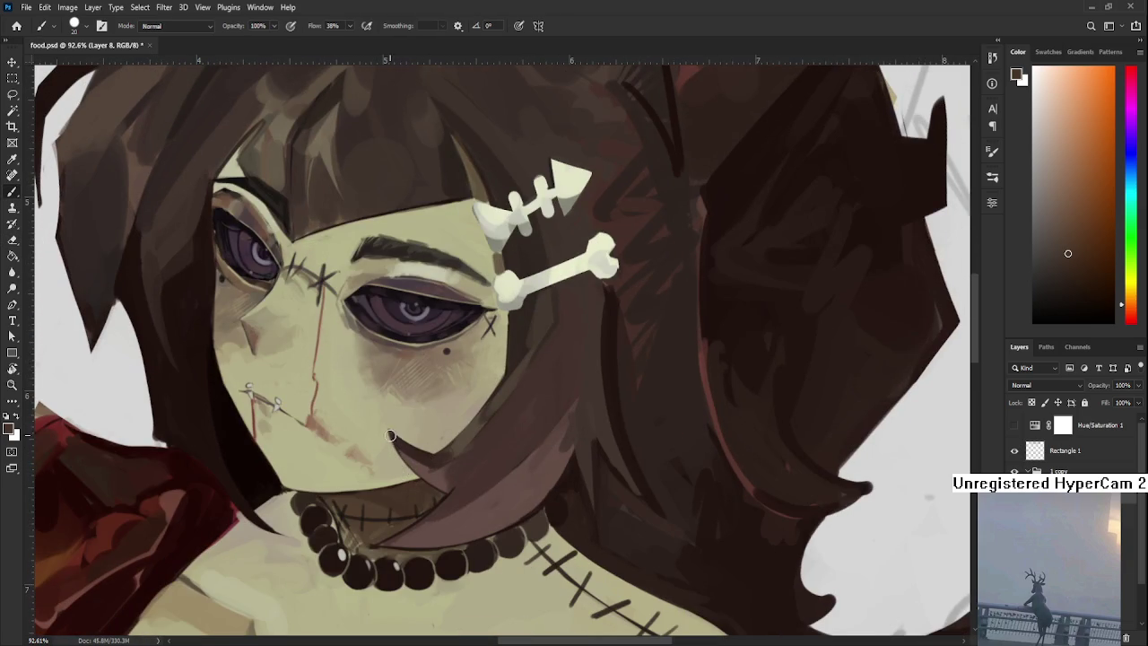
left_click_drag(388, 432, 416, 480)
key("e")
key("r")
left_click_drag(386, 436, 539, 429)
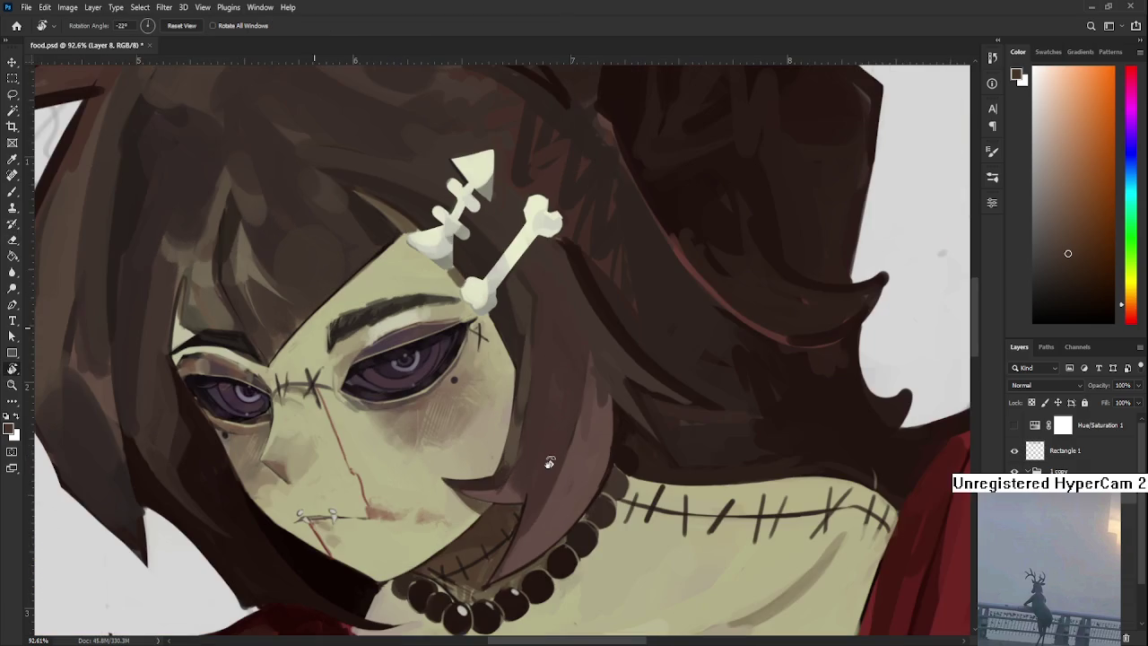
Paint a dark line along the hair edge beside the face, redrawing it until it sits right.
scroll(538, 429, "down", 2)
scroll(539, 429, "down", 2)
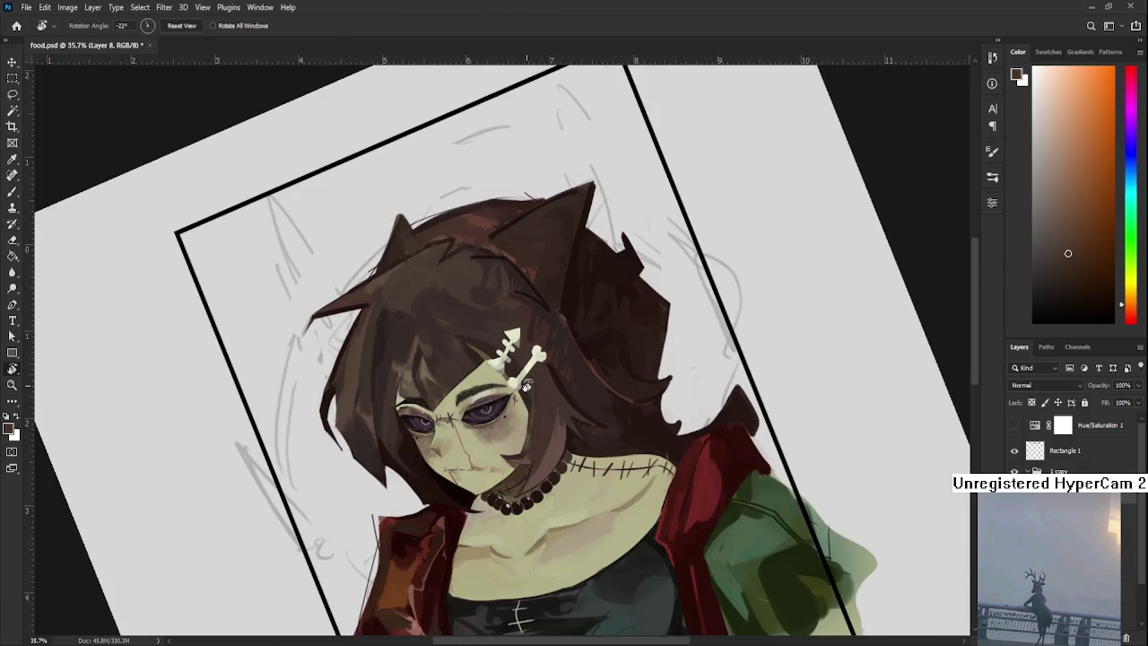
scroll(528, 391, "up", 2)
scroll(528, 391, "up", 1)
scroll(526, 399, "up", 1)
key("b")
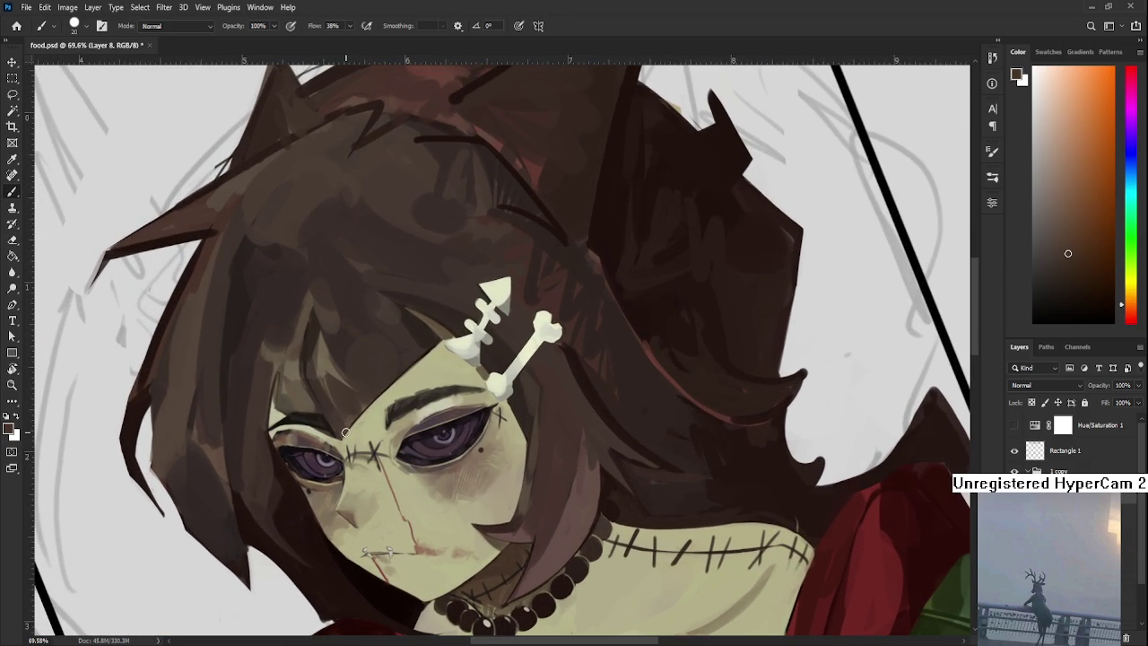
left_click_drag(377, 408, 440, 348)
key("ctrl+z")
left_click_drag(376, 408, 444, 340)
key("ctrl+z")
left_click_drag(377, 408, 444, 341)
key("ctrl+z")
left_click_drag(348, 437, 451, 336)
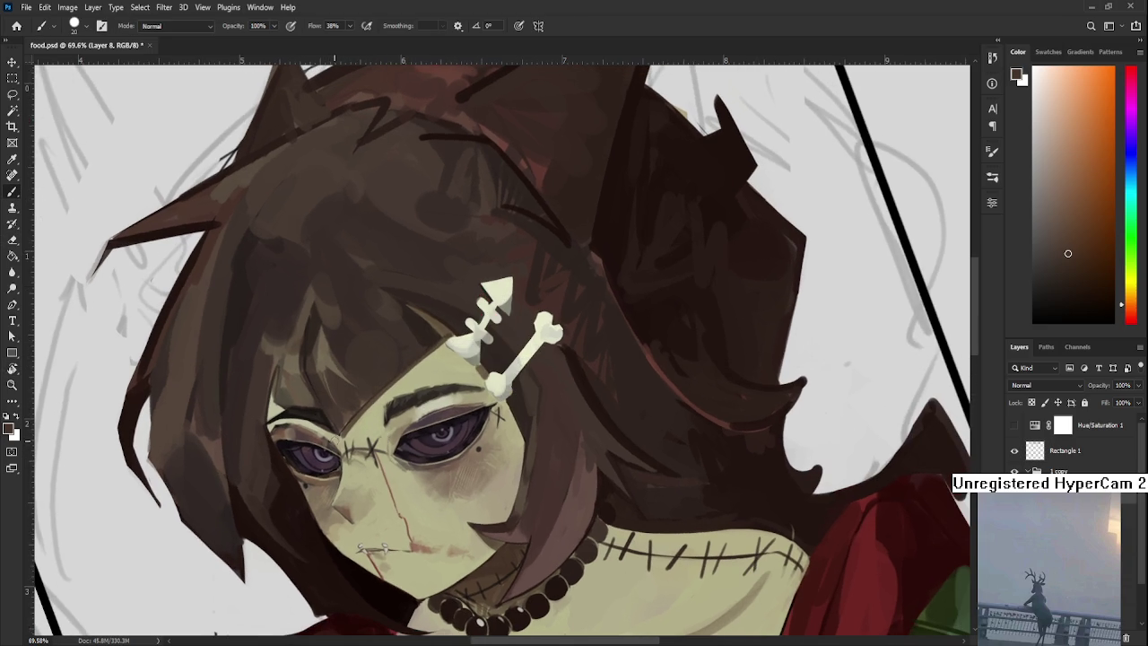
Rotate the canvas view from about -13° back to upright.
key("e")
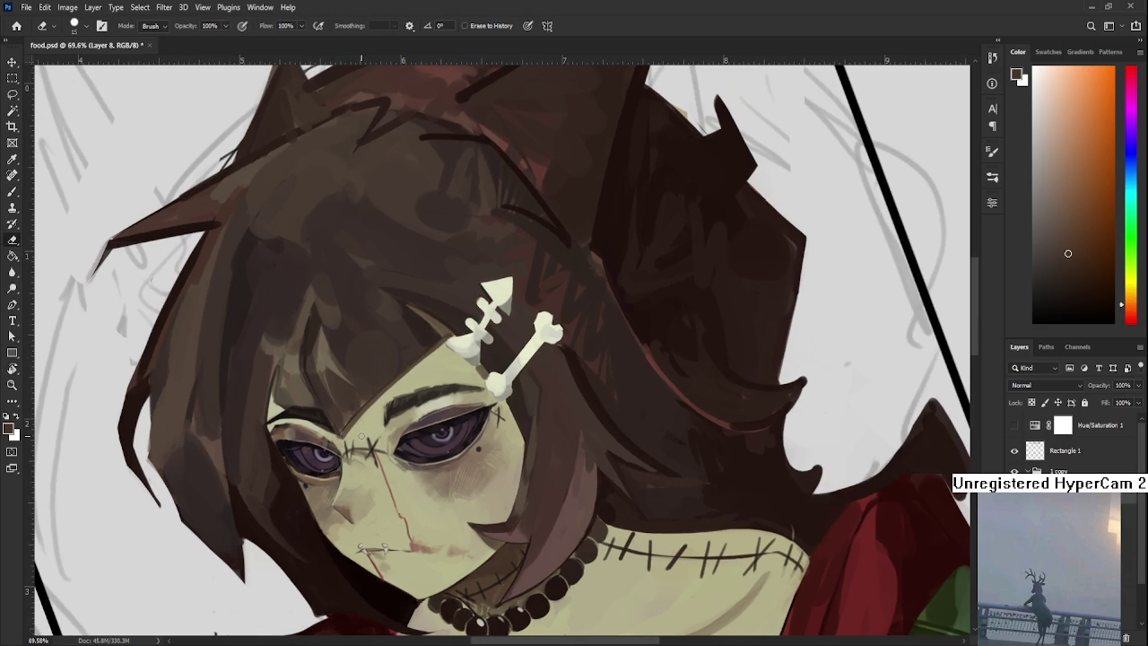
scroll(360, 435, "down", 3)
key("r")
left_click_drag(360, 435, 348, 295)
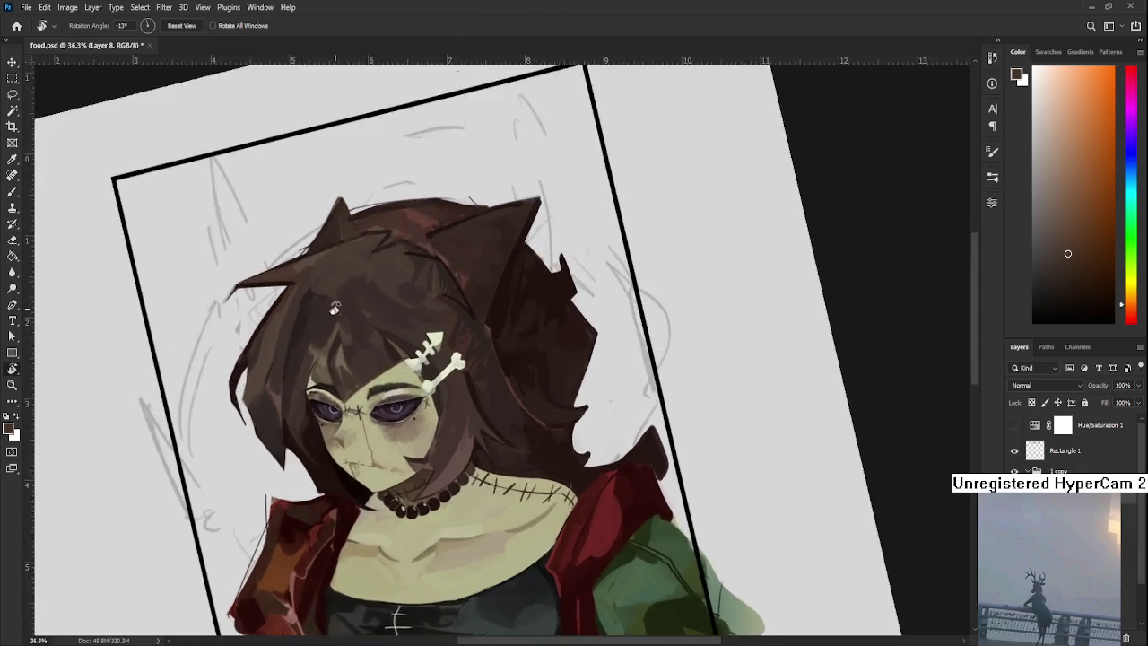
scroll(347, 294, "up", 3)
scroll(353, 404, "up", 2)
scroll(354, 404, "down", 2)
scroll(378, 425, "down", 2)
scroll(378, 425, "up", 1)
scroll(378, 425, "down", 4)
mouse_move(377, 425)
left_mouse_down()
mouse_move(594, 517)
mouse_move(614, 559)
left_mouse_up()
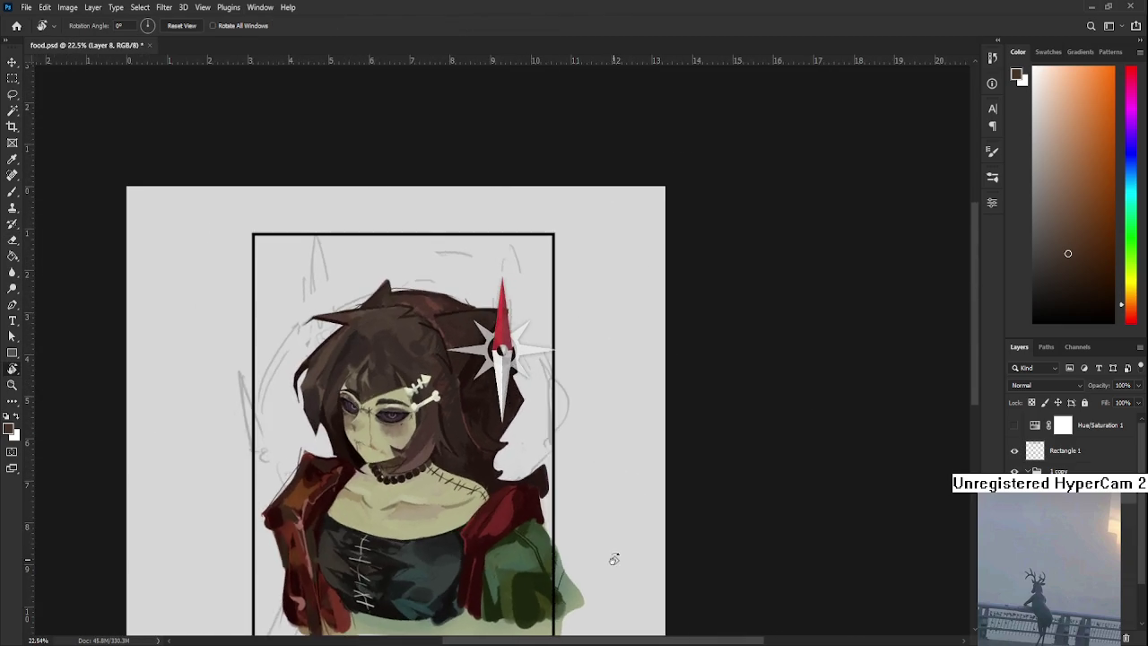
scroll(414, 504, "up", 2)
scroll(526, 360, "up", 1)
scroll(556, 347, "up", 1)
scroll(474, 364, "up", 1)
Save the document with Ctrl+S and reframe the upright portrait.
key("ctrl+s")
scroll(473, 364, "up", 3)
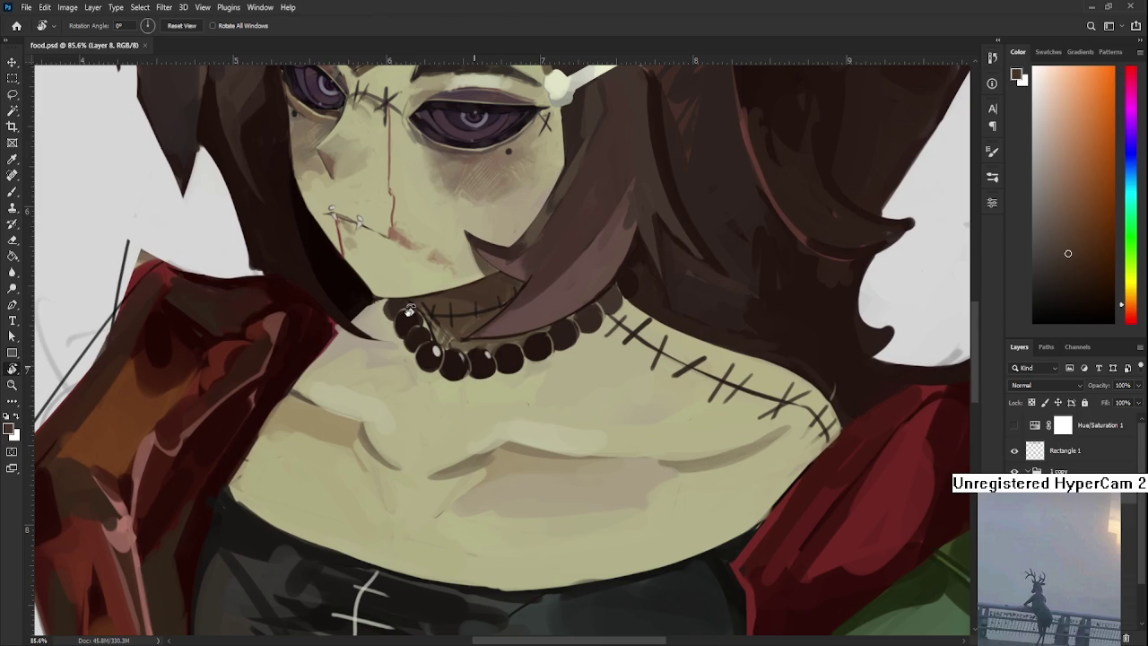
key("b")
scroll(403, 310, "down", 2)
scroll(409, 310, "down", 2)
scroll(409, 310, "down", 1)
scroll(408, 310, "up", 1)
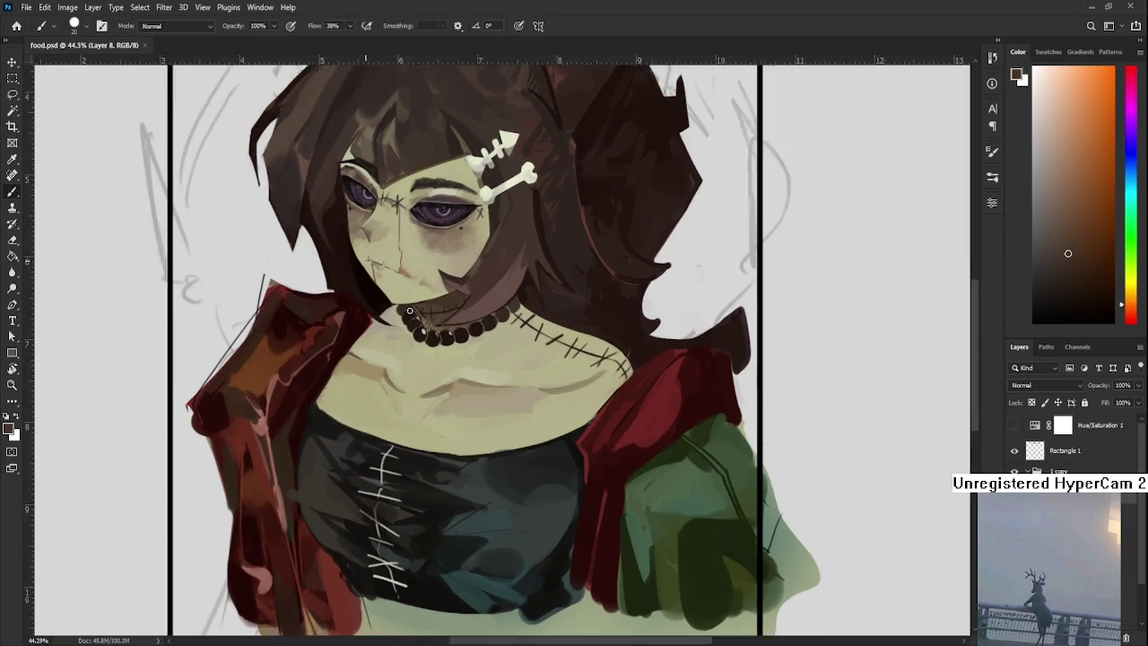
scroll(408, 310, "up", 1)
scroll(409, 310, "down", 2)
left_click_drag(409, 311, 461, 433)
scroll(461, 433, "down", 2)
scroll(455, 453, "down", 1)
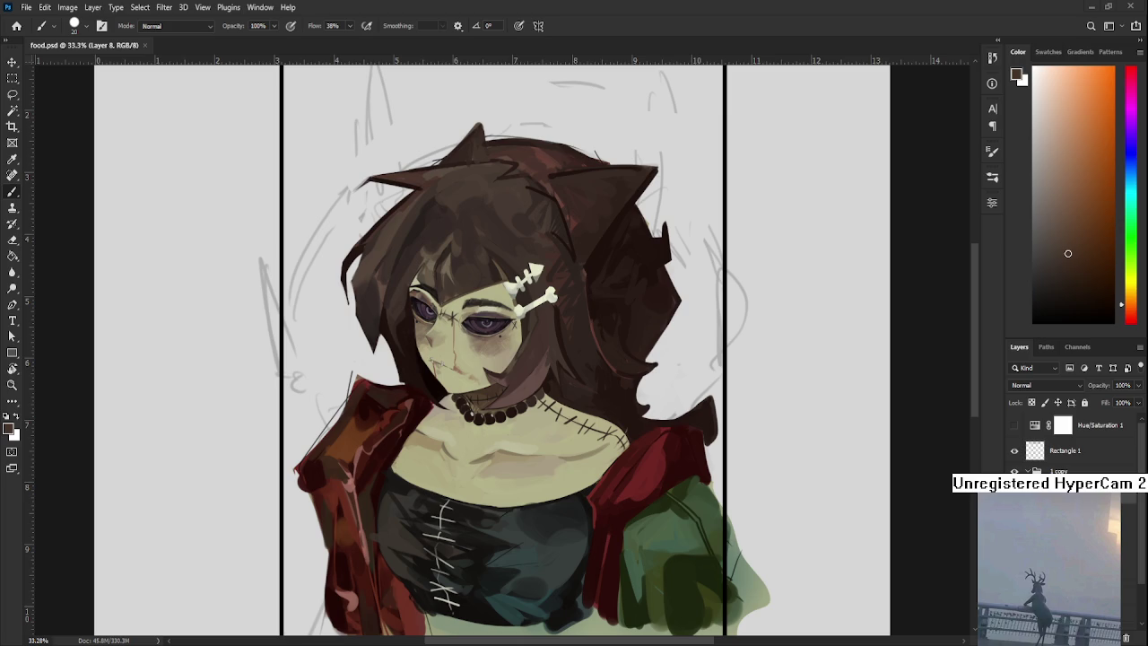
scroll(504, 338, "down", 5)
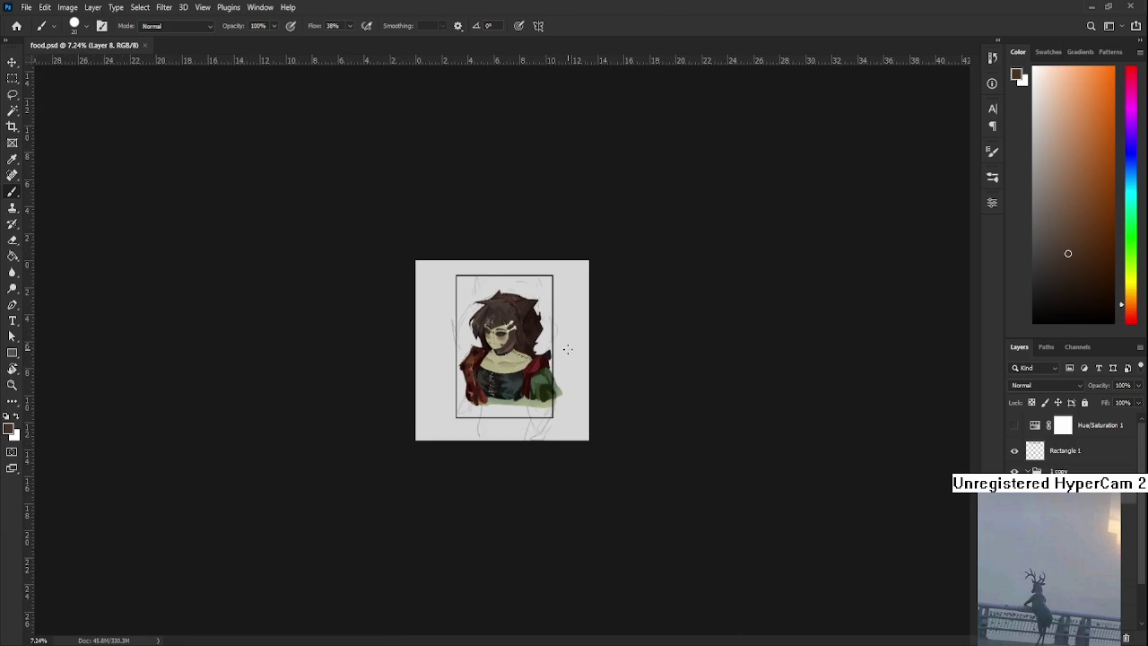
Sample the jacket's dark red and try a stroke down the left jacket edge, then undo it.
scroll(567, 347, "up", 2)
scroll(567, 348, "up", 2)
scroll(454, 508, "up", 1)
scroll(454, 507, "up", 2)
scroll(402, 487, "up", 1)
scroll(403, 502, "down", 1)
left_click(394, 469, "alt")
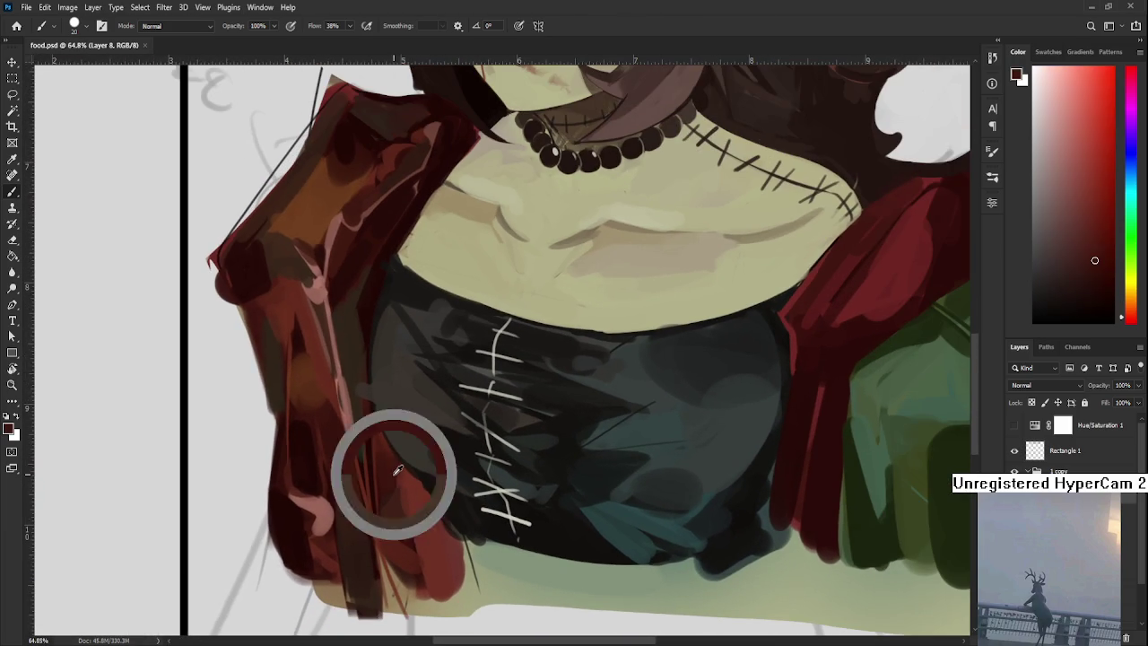
left_click_drag(385, 469, 448, 478)
left_click(351, 368, "alt")
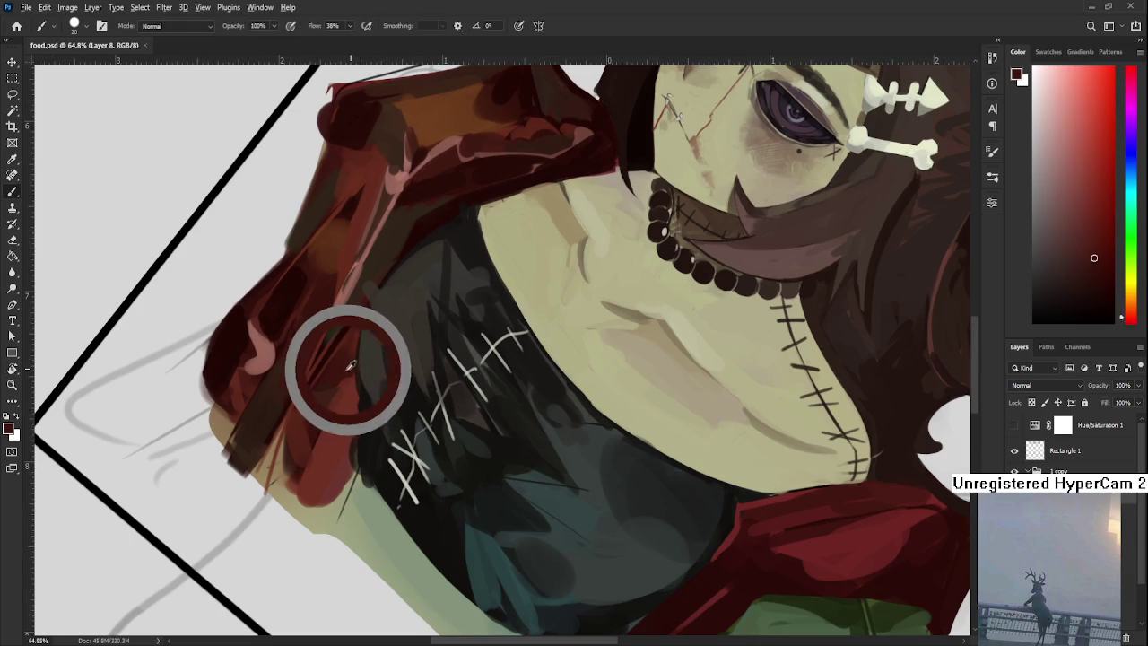
mouse_move(351, 361)
left_mouse_down()
mouse_move(305, 511)
mouse_move(317, 451)
left_mouse_up()
key("ctrl+z")
Paint a darker red stroke down the jacket and a near-black stroke along its inner edge.
left_click(328, 404, "alt")
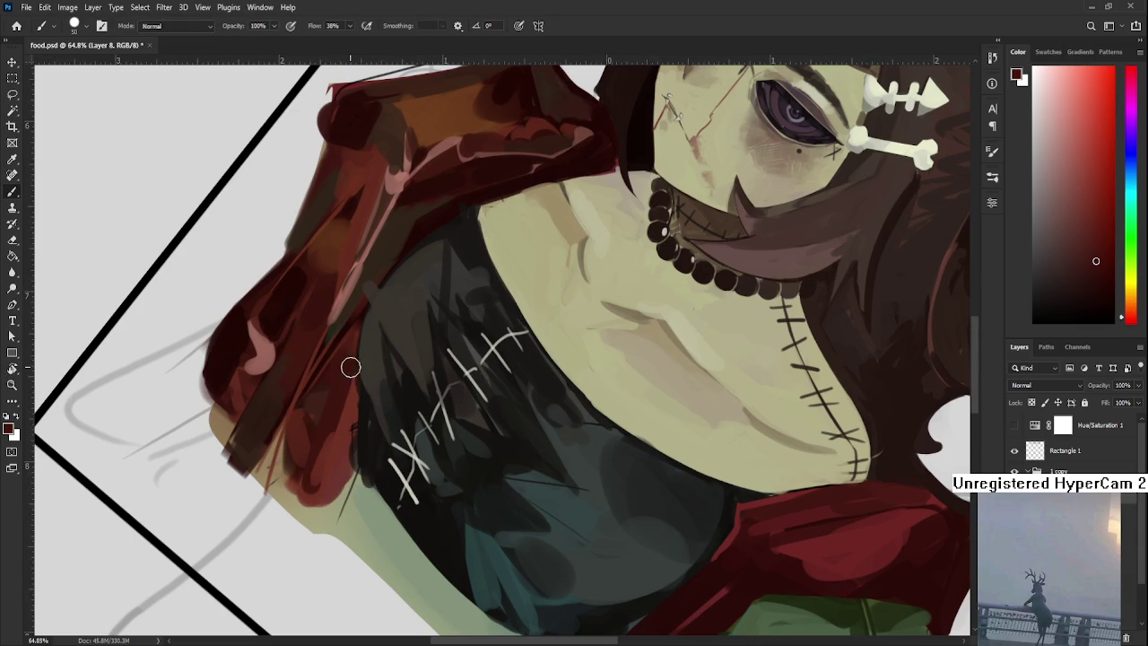
left_click_drag(350, 364, 318, 506)
left_click(357, 405, "alt")
mouse_move(363, 405)
left_mouse_down()
mouse_move(353, 454)
mouse_move(385, 498)
left_mouse_up()
left_click(359, 440, "alt")
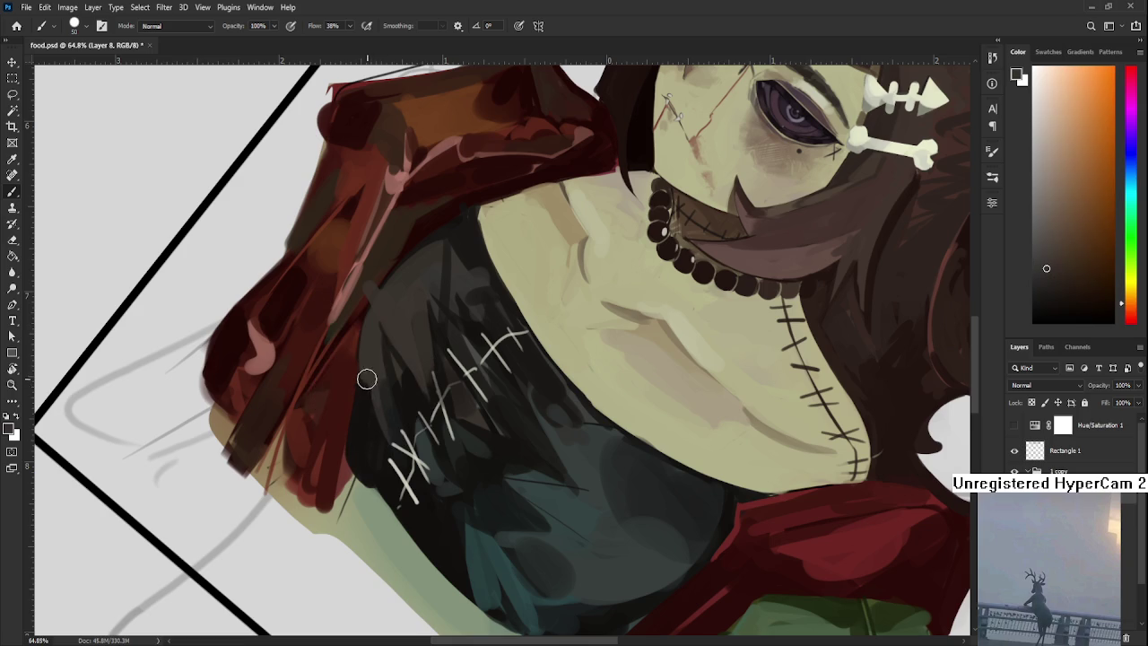
left_click(358, 410, "alt")
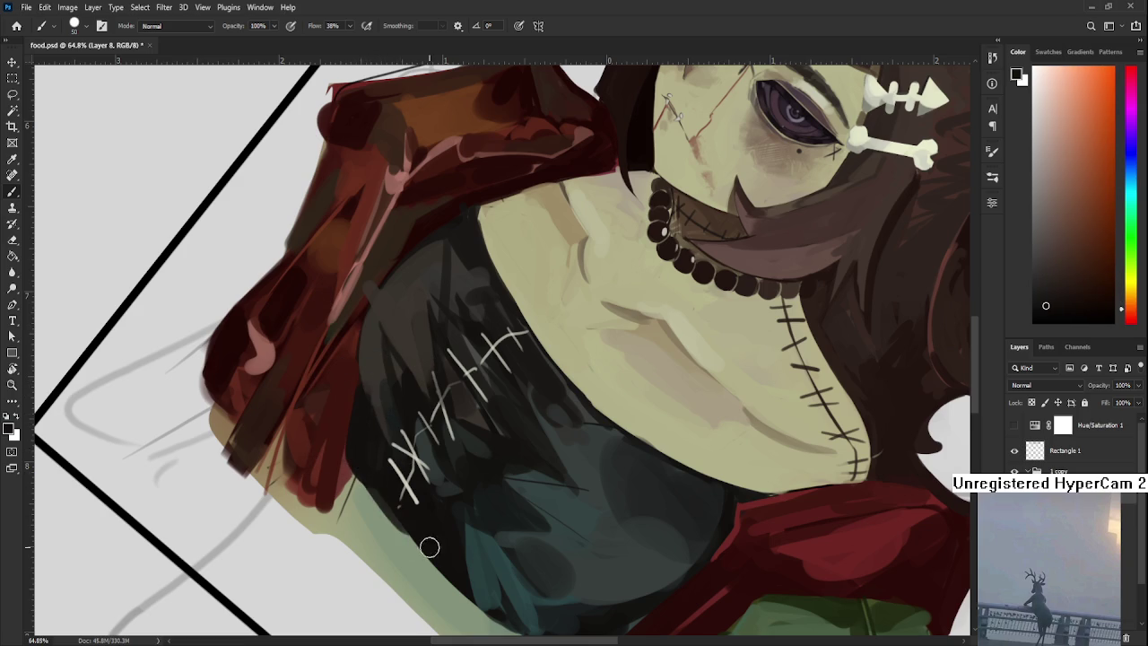
Reset the canvas rotation to upright and bring the torso and face back into view.
key("r")
key("Escape")
left_click_drag(571, 546, 561, 484)
scroll(564, 492, "down", 3)
scroll(449, 404, "up", 3)
key("e")
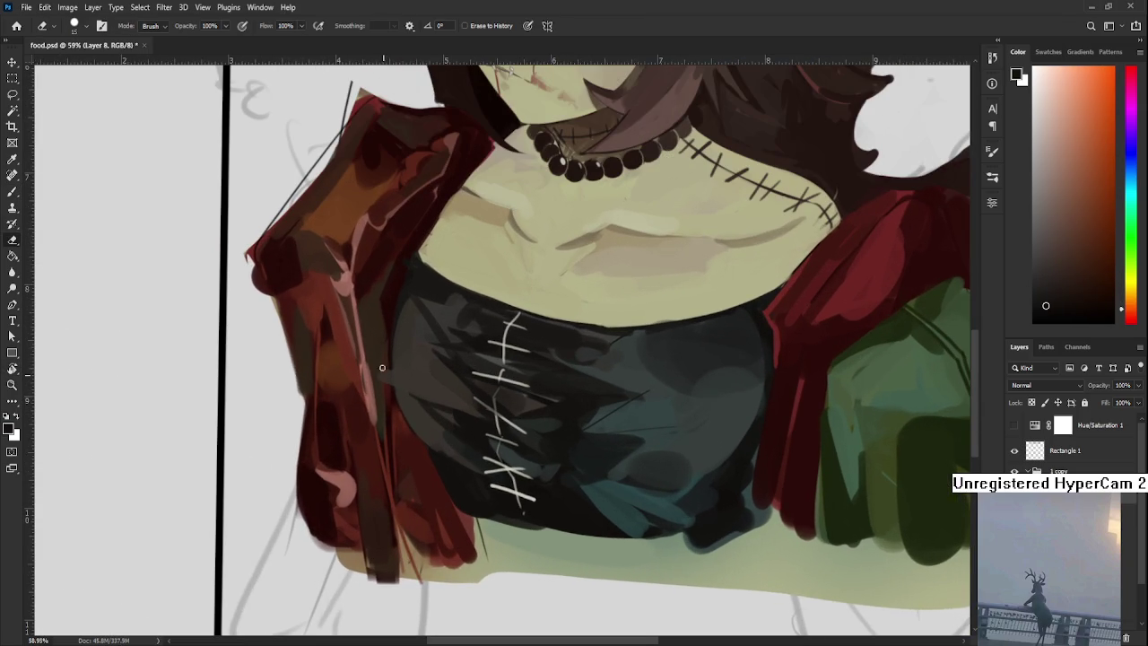
left_click_drag(381, 356, 396, 414)
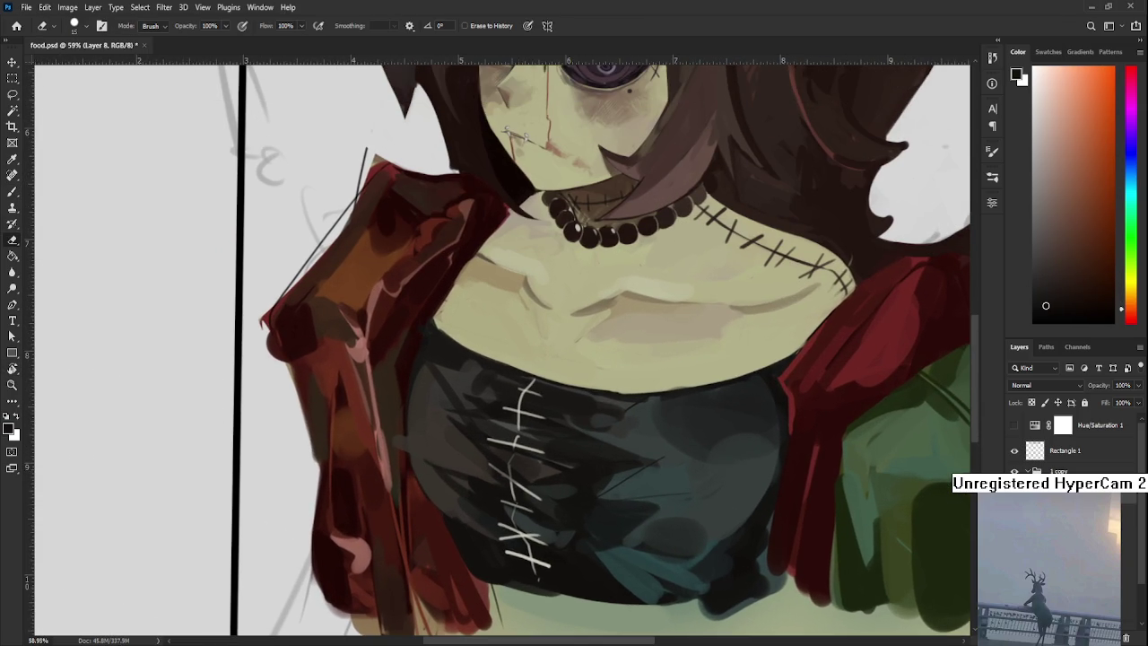
key("b")
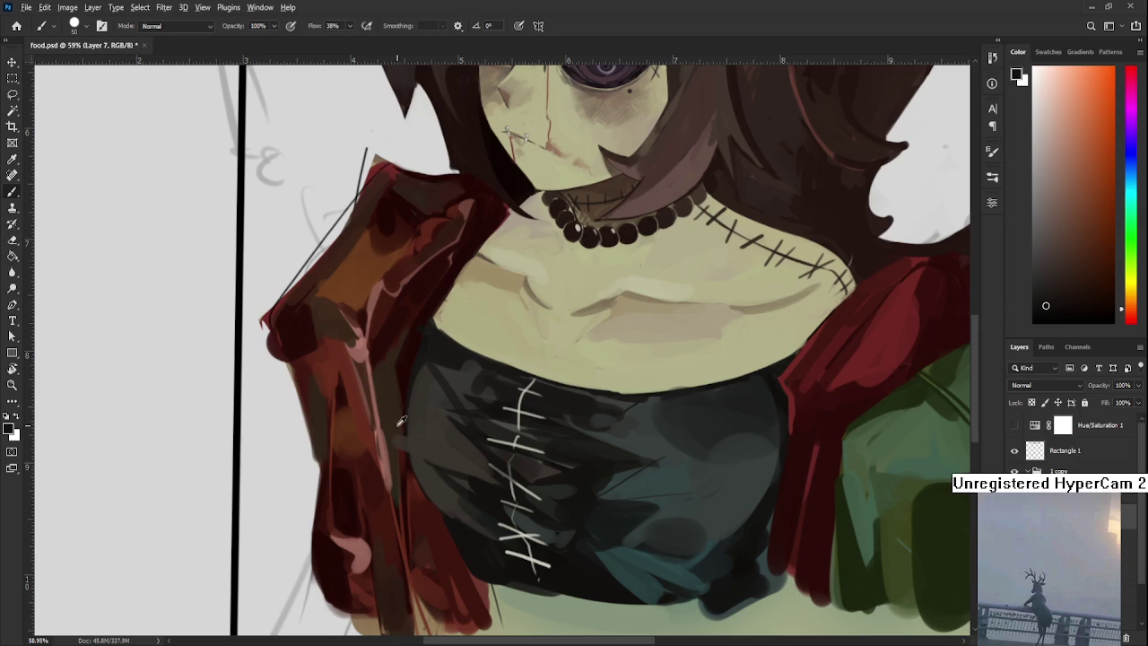
left_click(398, 423, "alt")
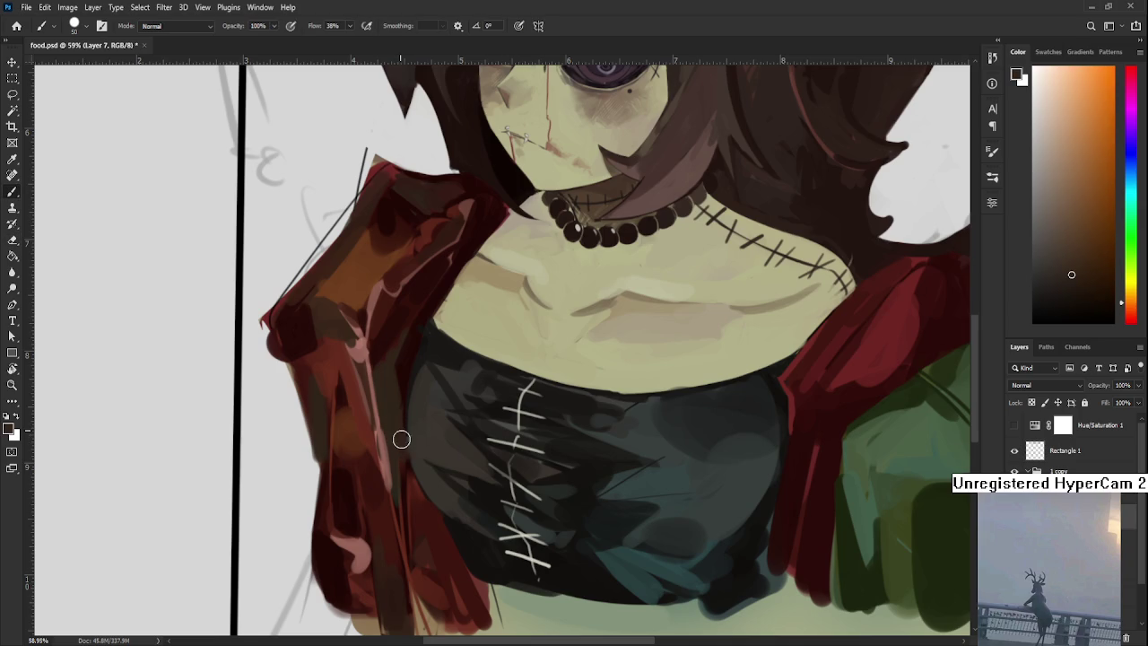
scroll(403, 444, "down", 2)
scroll(448, 466, "down", 2)
scroll(492, 447, "down", 1)
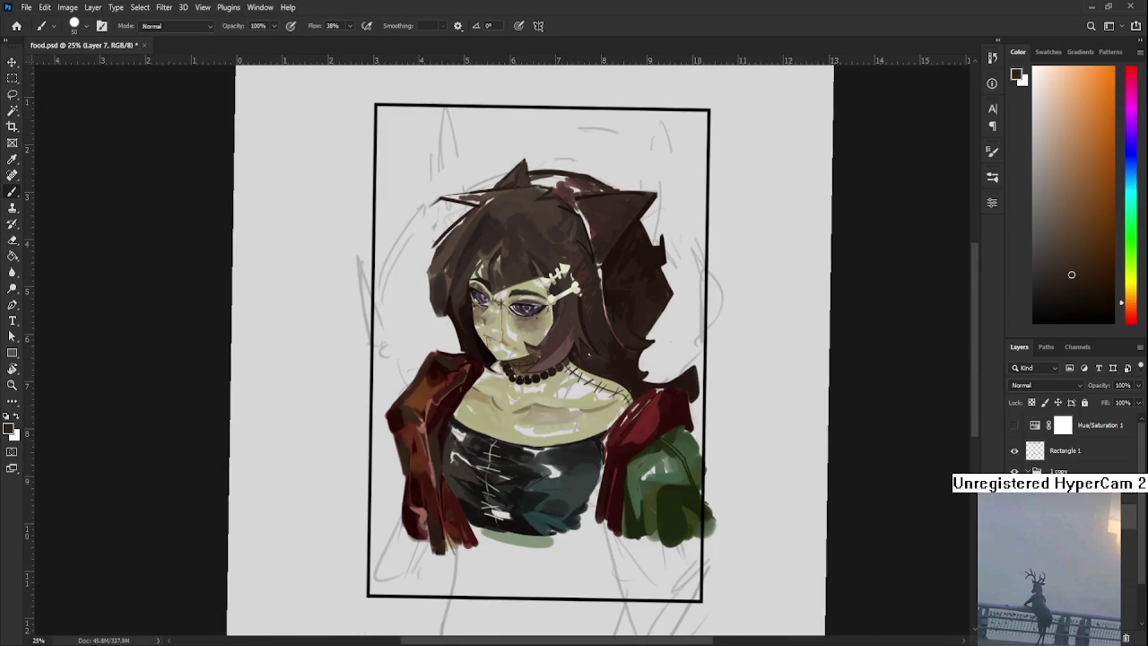
Hide the grey sketch lines and erase stray red marks along the left jacket edge.
key("ctrl+comma")
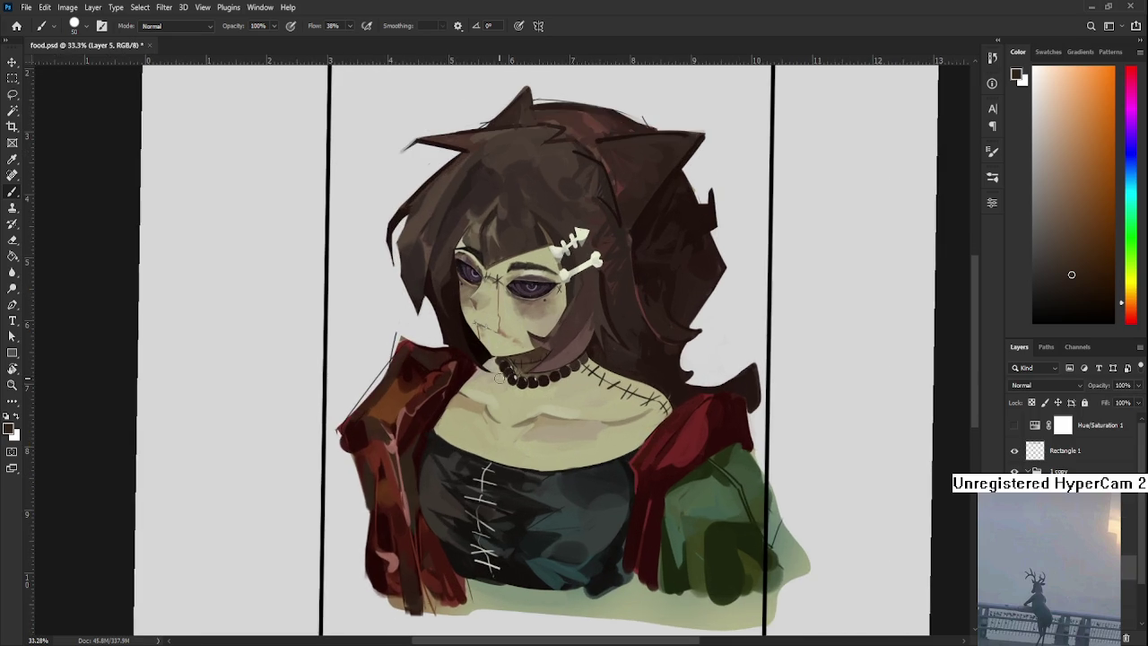
left_click_drag(337, 431, 369, 383)
left_click_drag(342, 427, 351, 411)
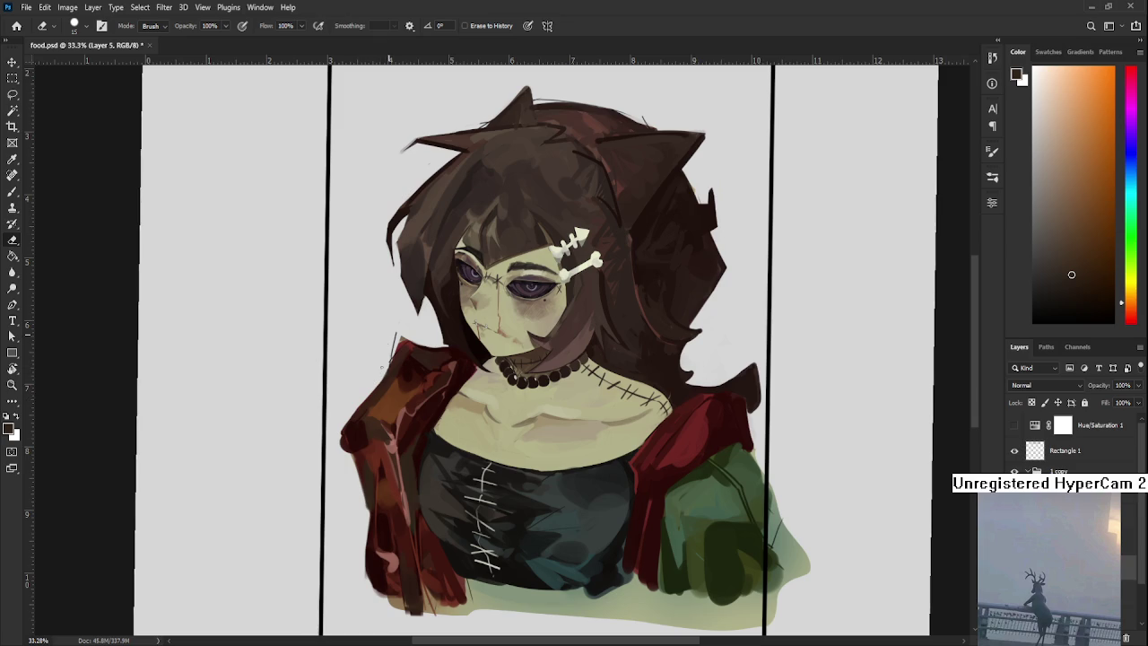
left_click_drag(391, 339, 393, 359)
Sample the jacket shoulder's red while tilting the canvas view a few degrees.
key("b")
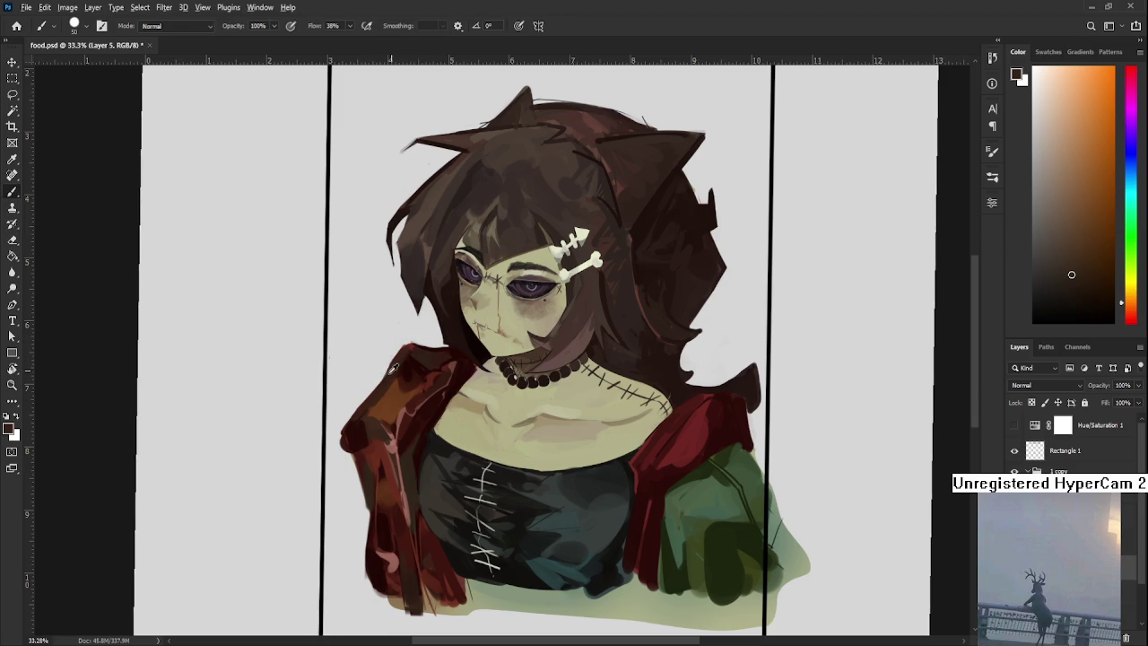
left_click(383, 383, "alt")
key("e")
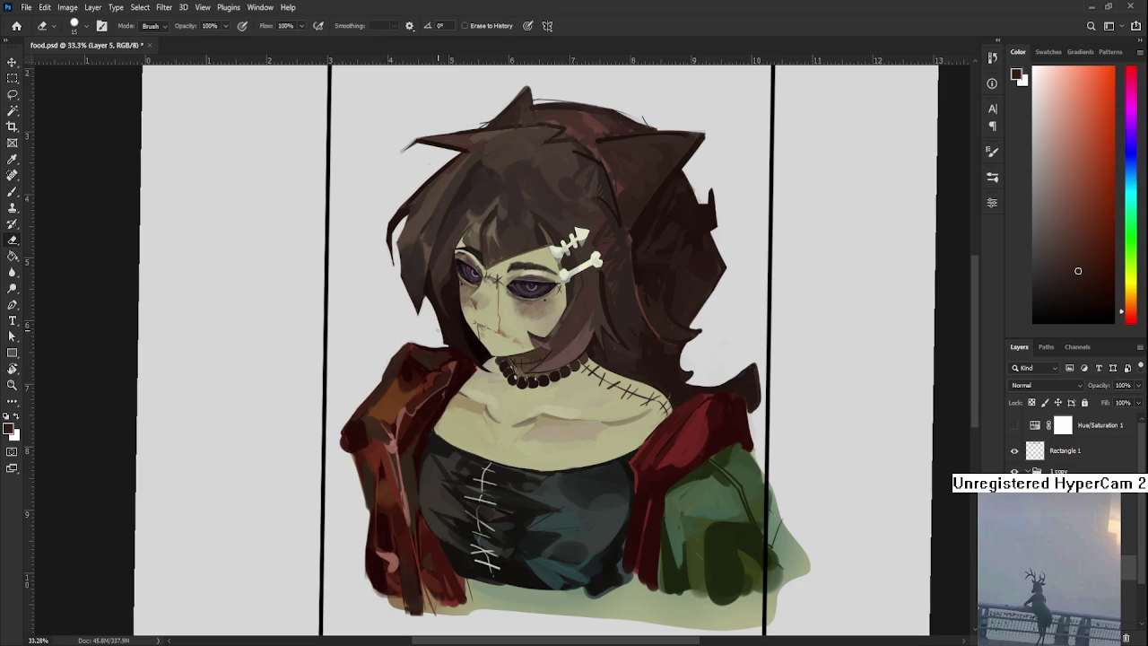
key("b")
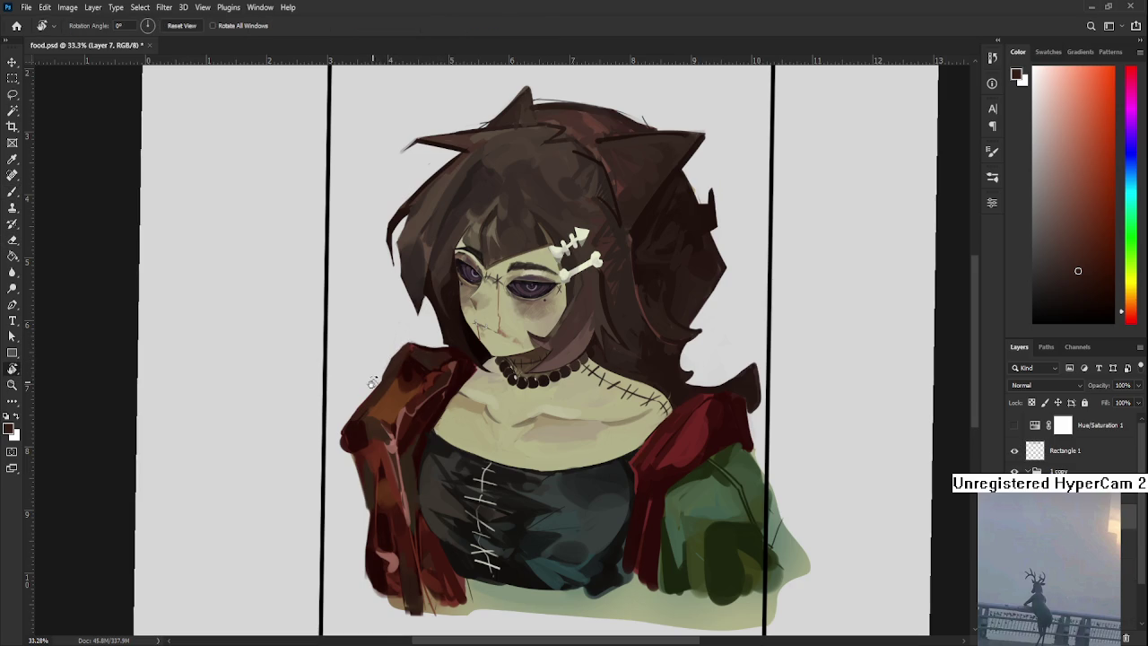
left_click_drag(374, 376, 365, 355)
left_click(397, 347, "alt")
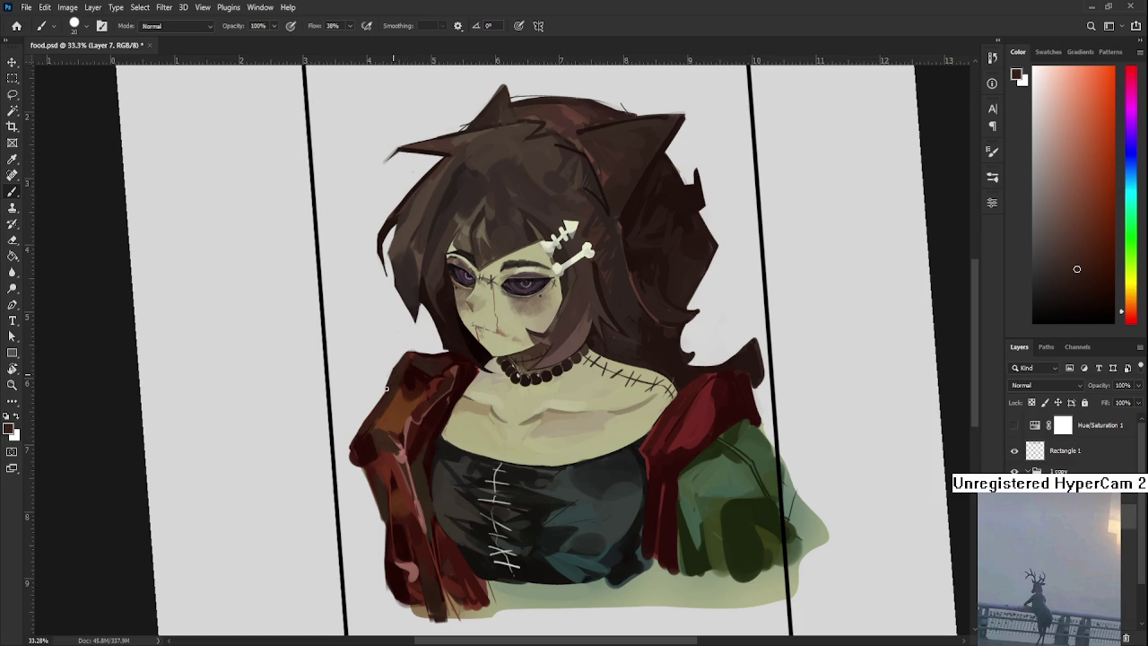
key("e")
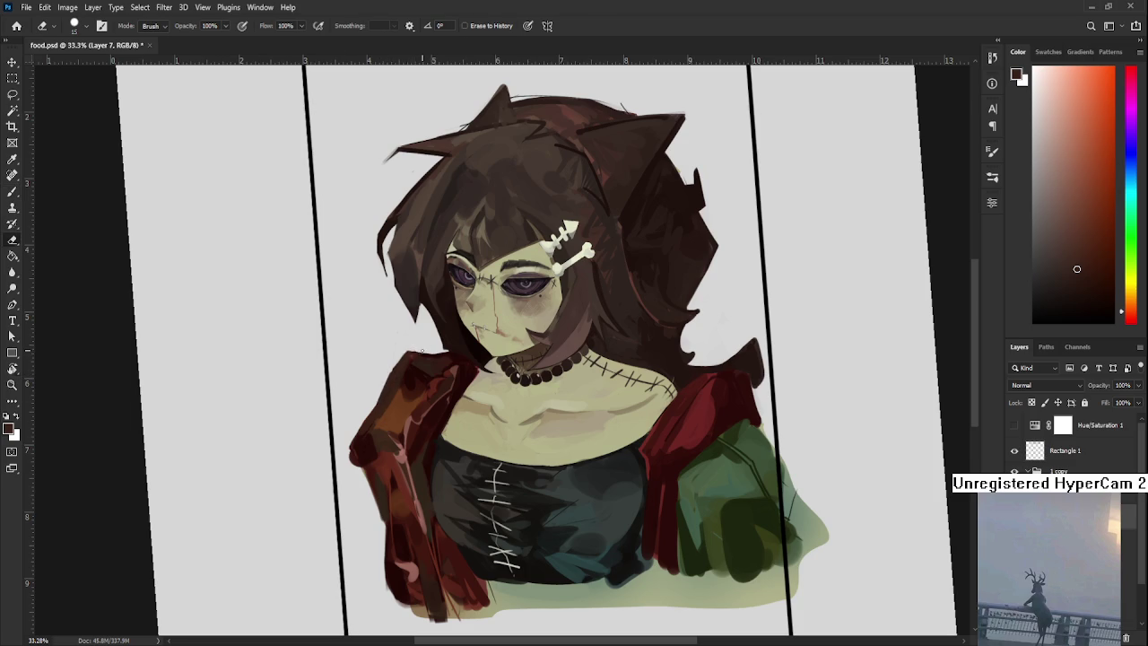
key("b")
left_click_drag(422, 349, 403, 430)
Rotate and zoom the canvas view onto the dark brown hair and eye.
left_click(403, 431, "alt")
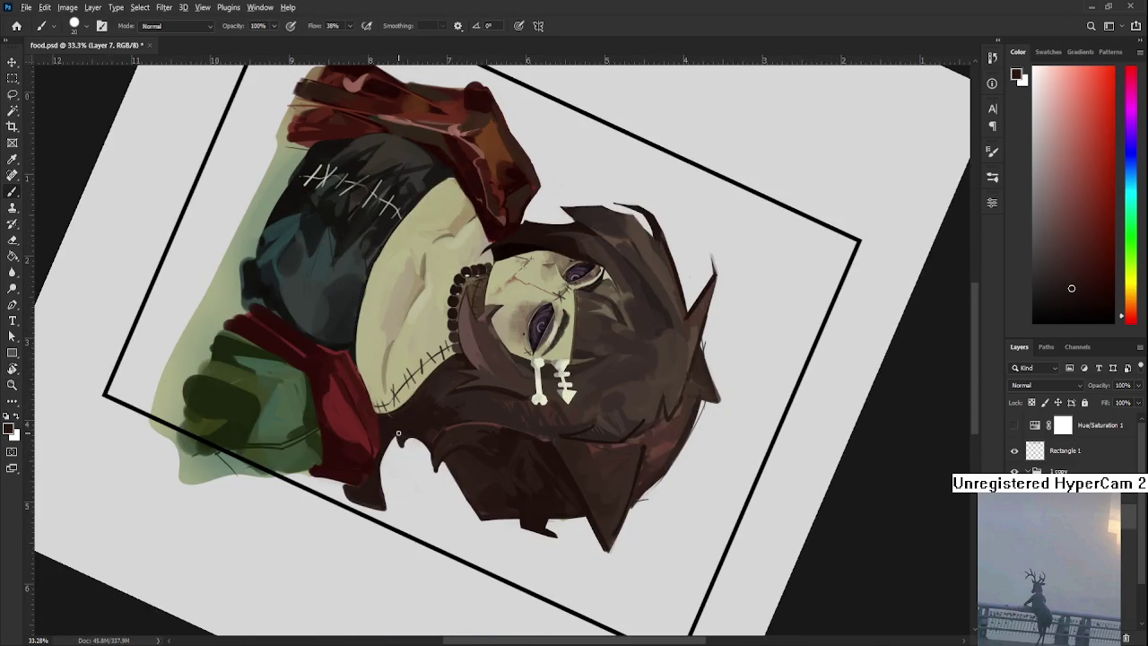
key("e")
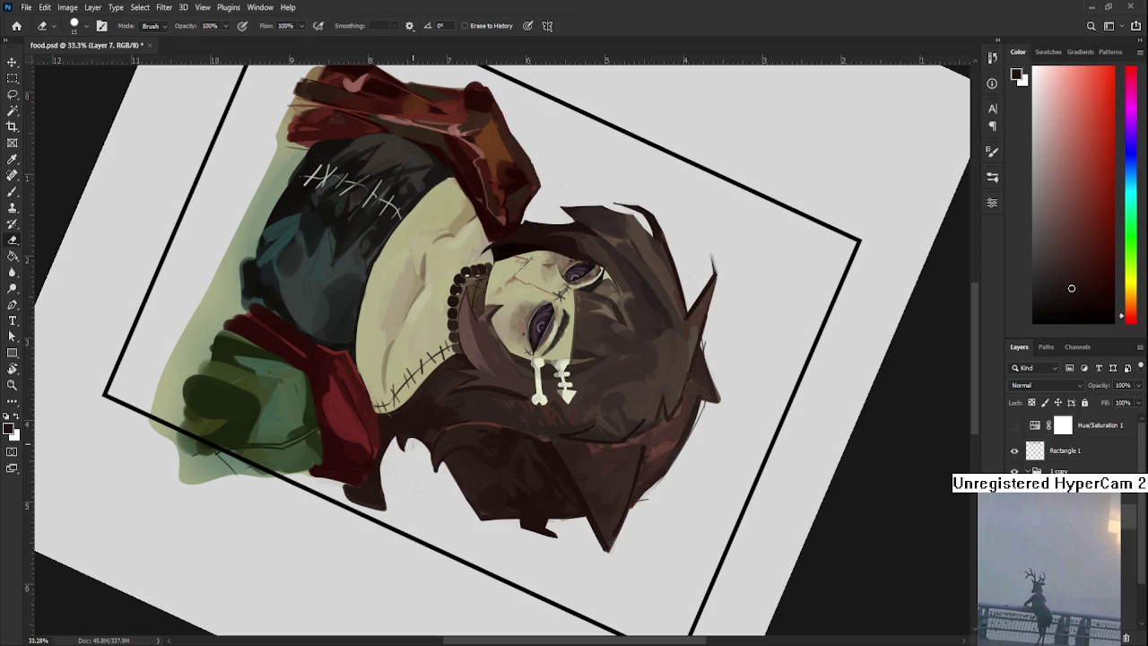
left_click_drag(431, 511, 395, 453)
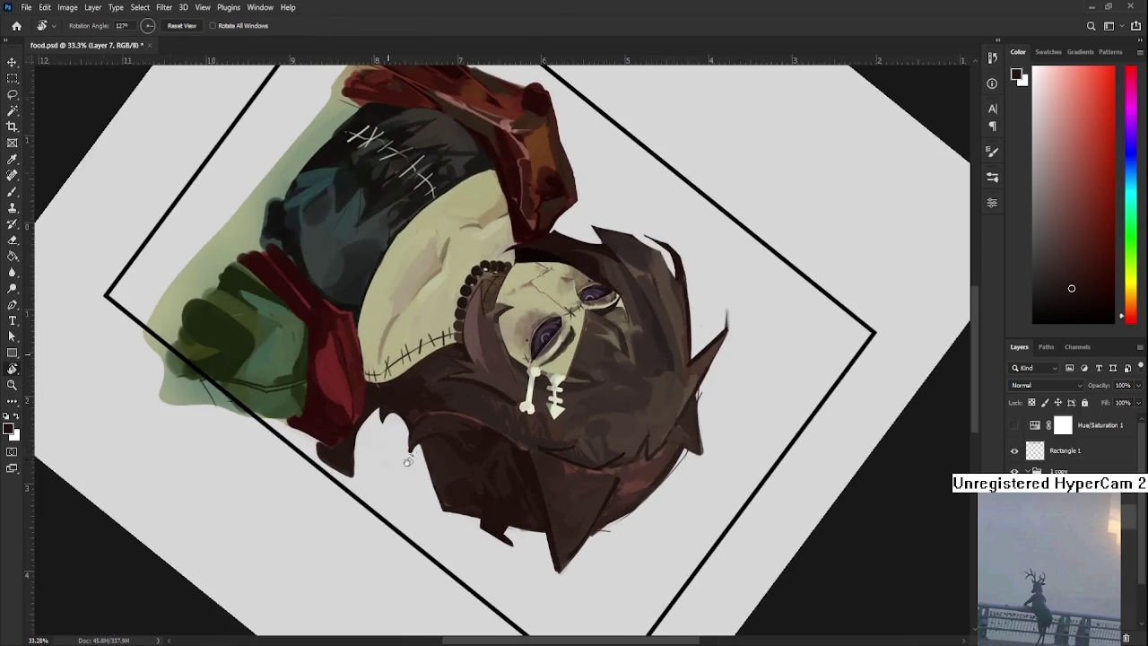
key("b")
left_click(416, 442, "alt")
key("e")
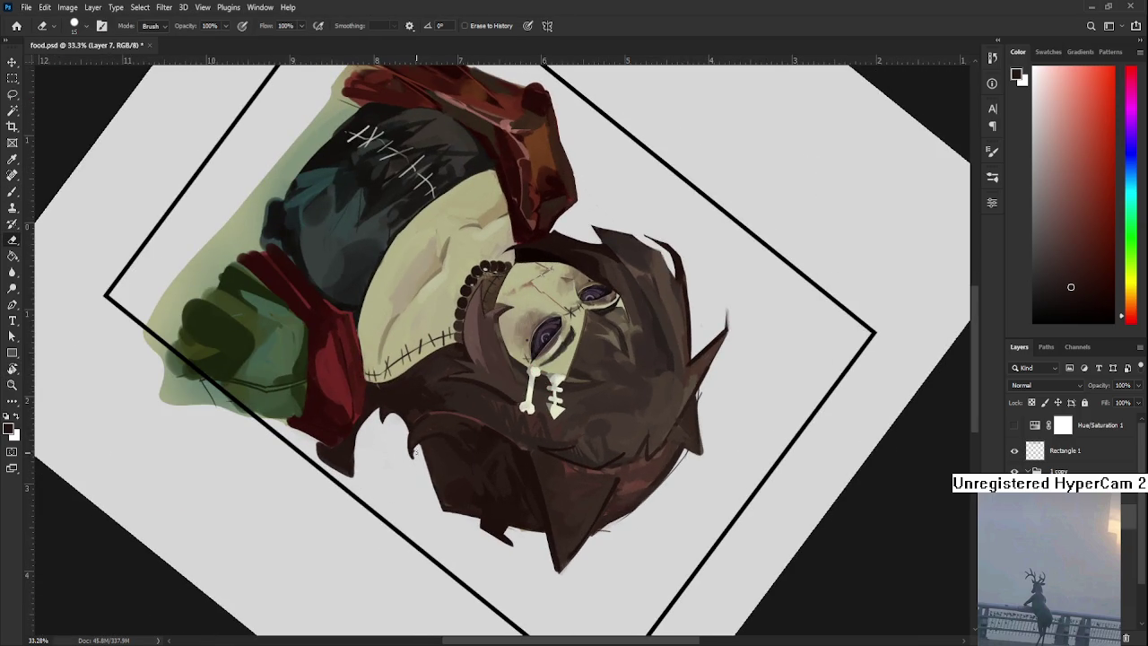
left_click_drag(405, 530, 538, 556)
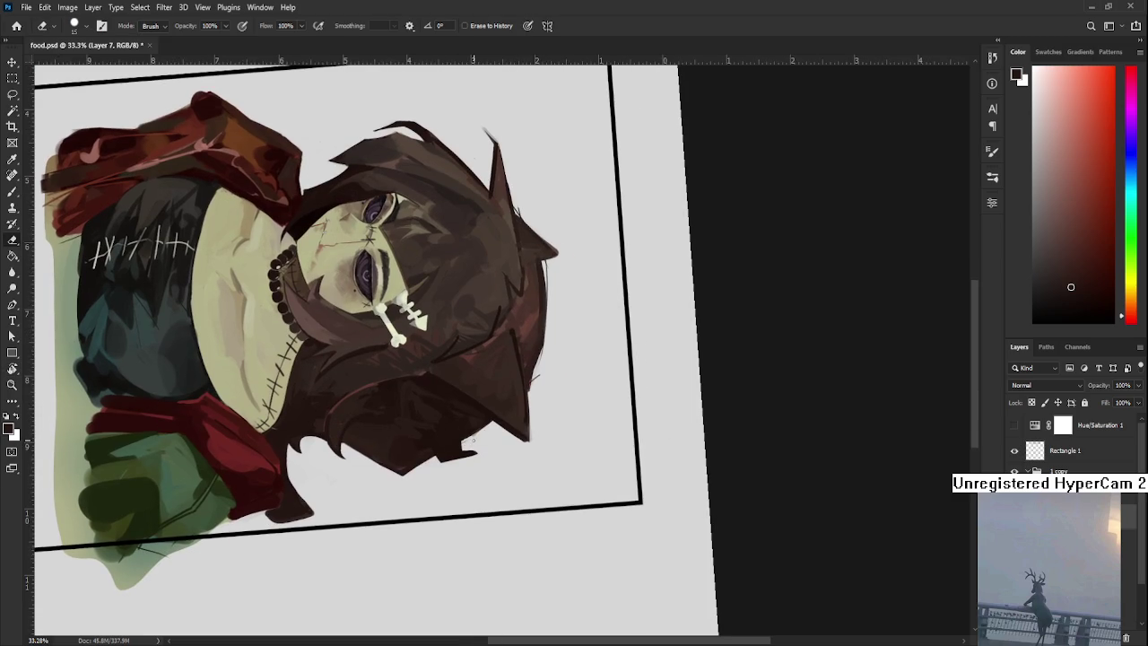
left_click_drag(476, 440, 520, 389)
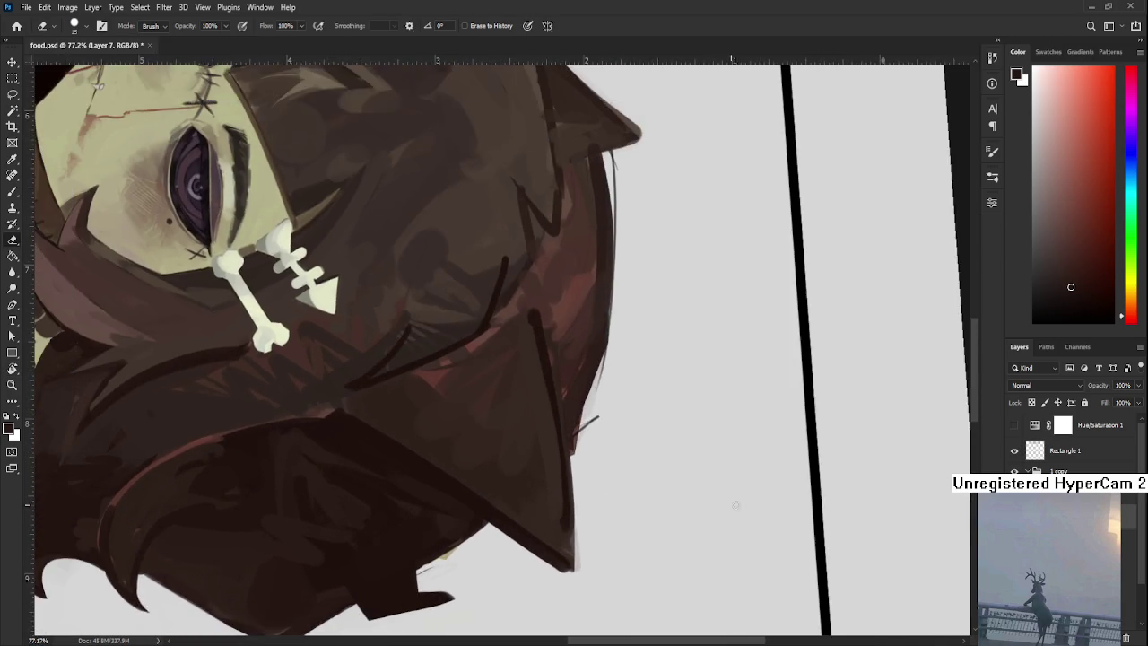
scroll(461, 460, "down", 2)
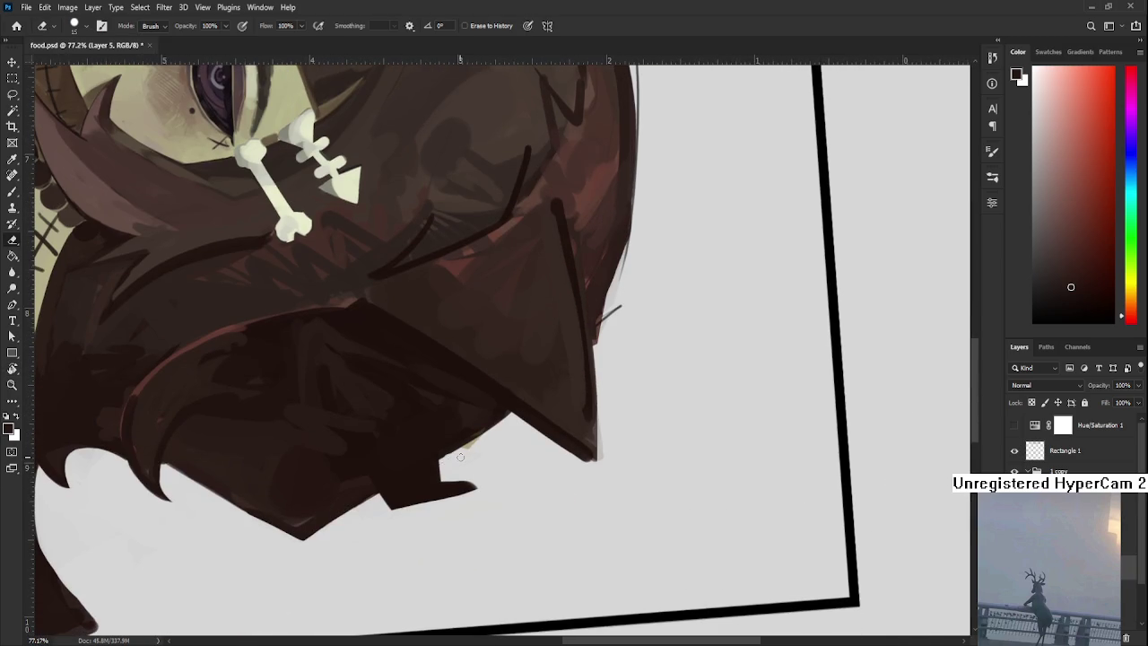
Erase stray spots along the lower hair edge.
key("r")
mouse_move(485, 440)
left_mouse_down()
mouse_move(499, 428)
mouse_move(460, 419)
left_mouse_up()
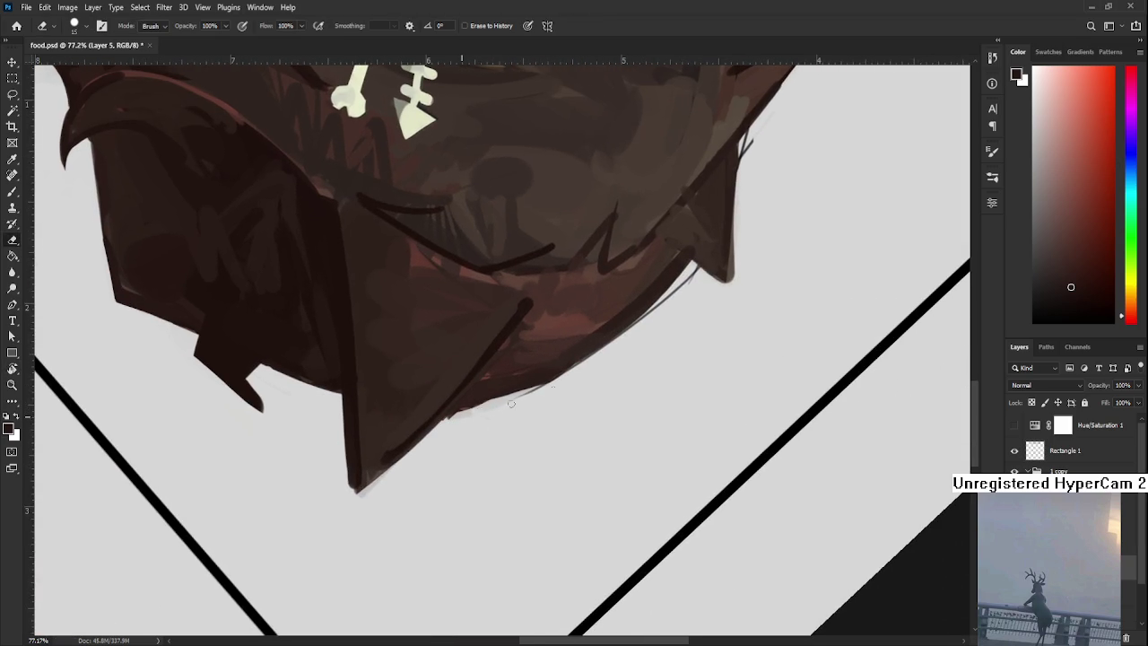
left_click_drag(576, 394, 491, 428)
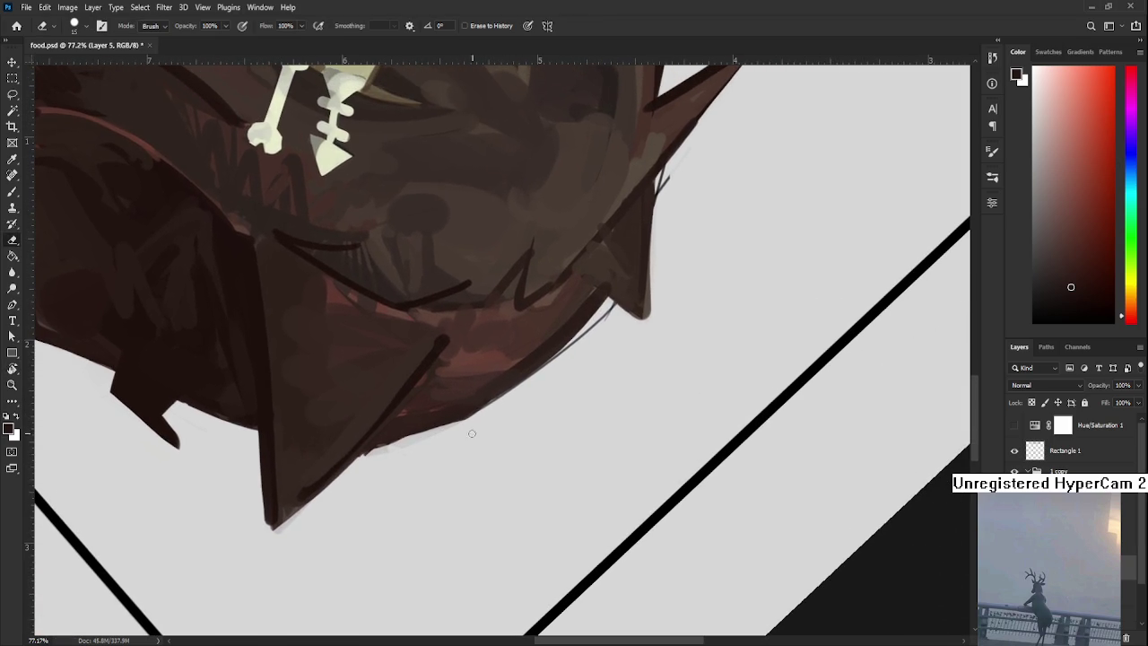
left_click_drag(529, 393, 448, 456)
mouse_move(518, 387)
left_mouse_down()
mouse_move(453, 444)
mouse_move(527, 369)
mouse_move(423, 466)
mouse_move(465, 420)
mouse_move(467, 453)
left_mouse_up()
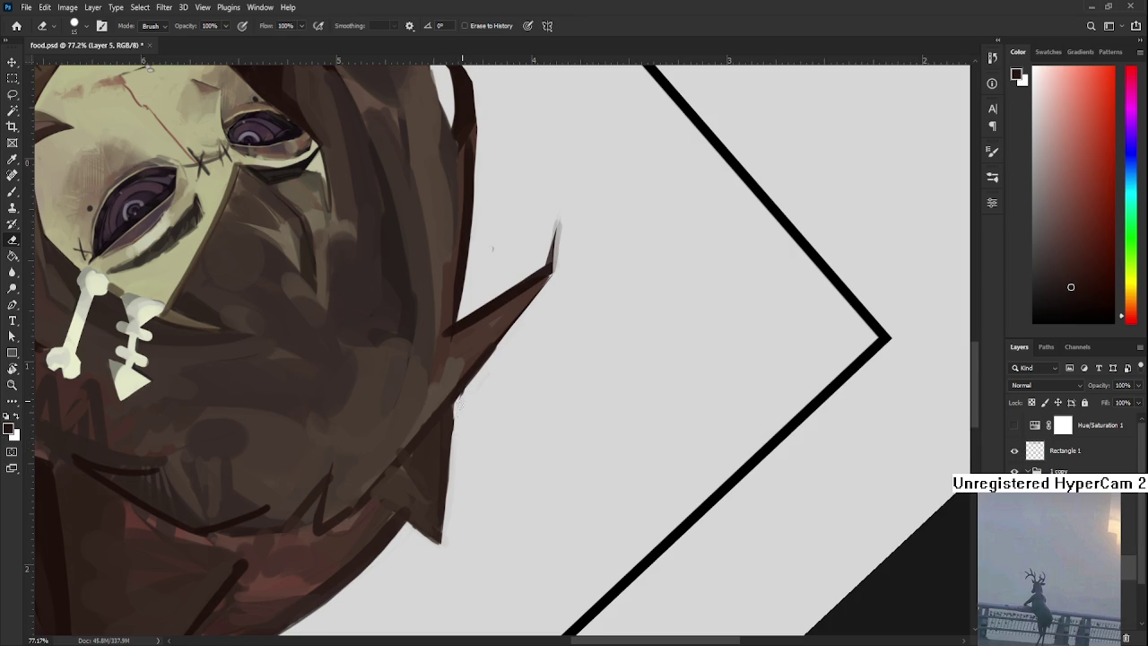
scroll(431, 565, "down", 2)
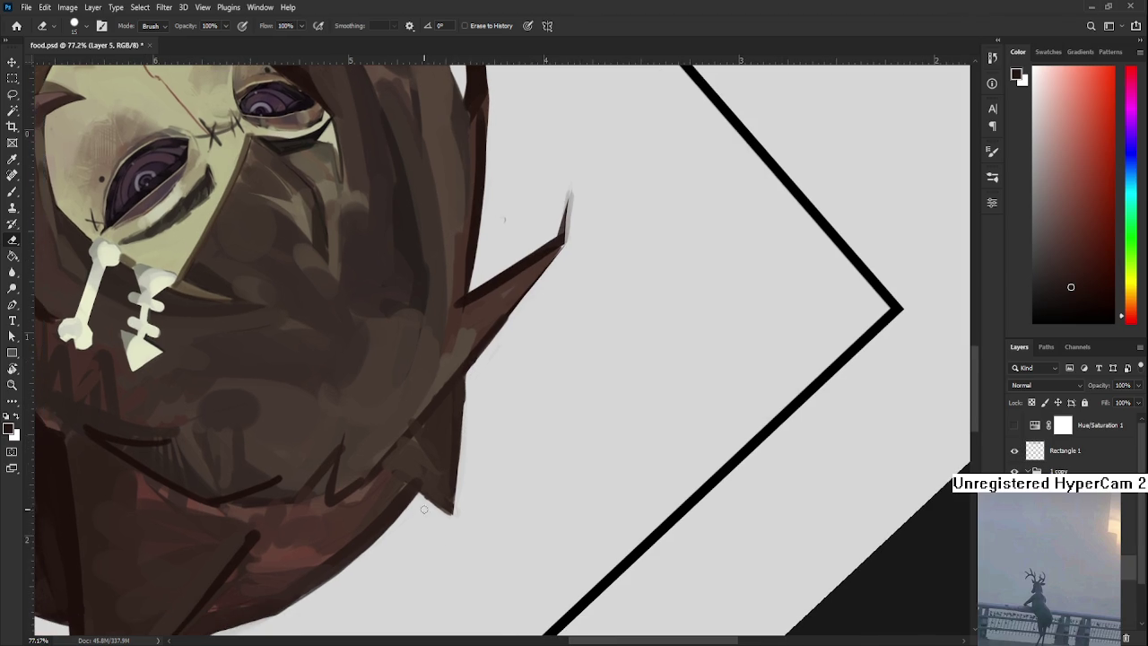
left_click_drag(482, 448, 410, 570)
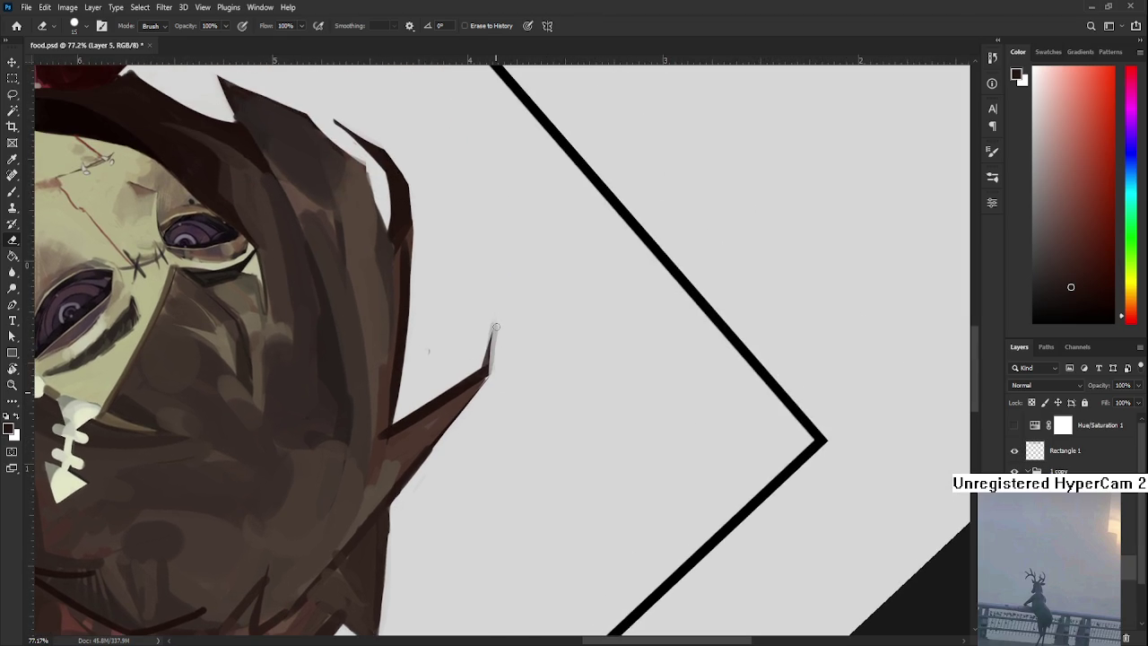
Rotate the view about 28 degrees to check the spiky hair tip, then return it upright.
scroll(602, 411, "down", 1)
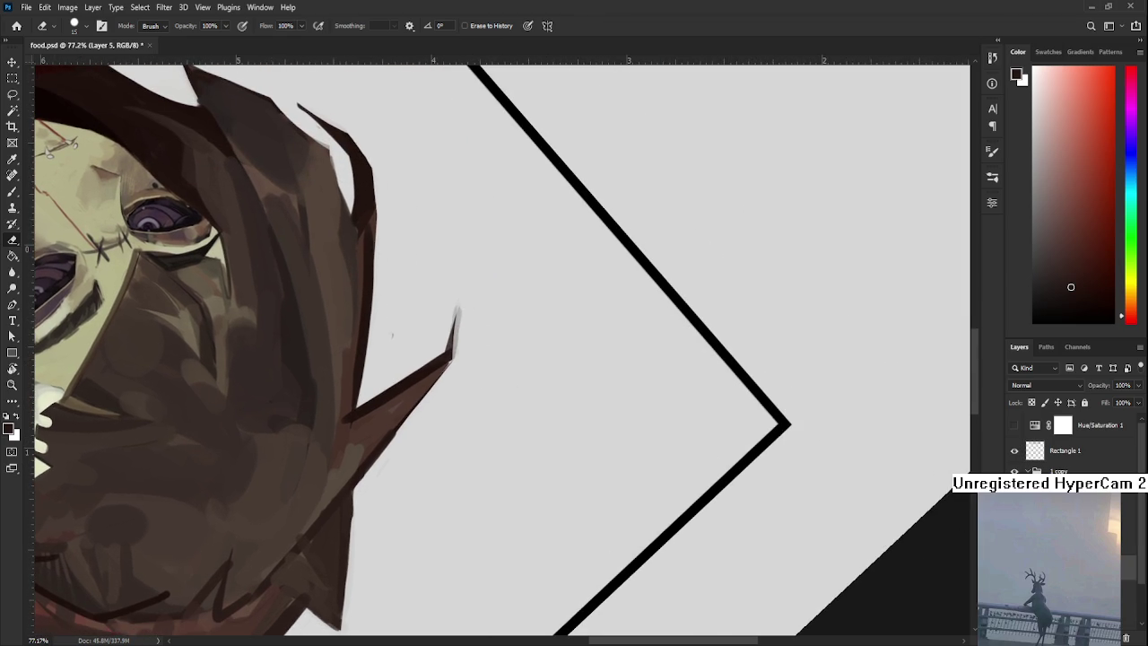
key("r")
mouse_move(461, 482)
left_mouse_down()
mouse_move(423, 383)
mouse_move(435, 354)
left_mouse_up()
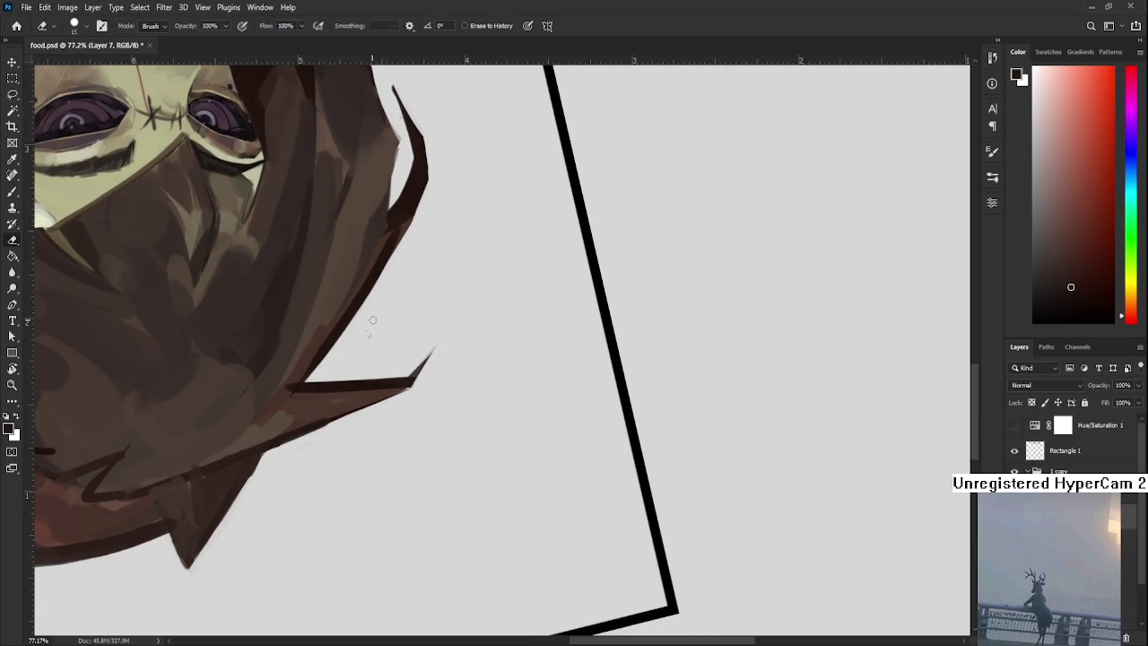
key("r")
mouse_move(404, 290)
left_mouse_down()
mouse_move(421, 365)
mouse_move(352, 402)
mouse_move(520, 417)
mouse_move(410, 340)
left_mouse_up()
Sample the bone hair clip's grey and enlarge the brush.
key("r")
scroll(526, 349, "down", 4)
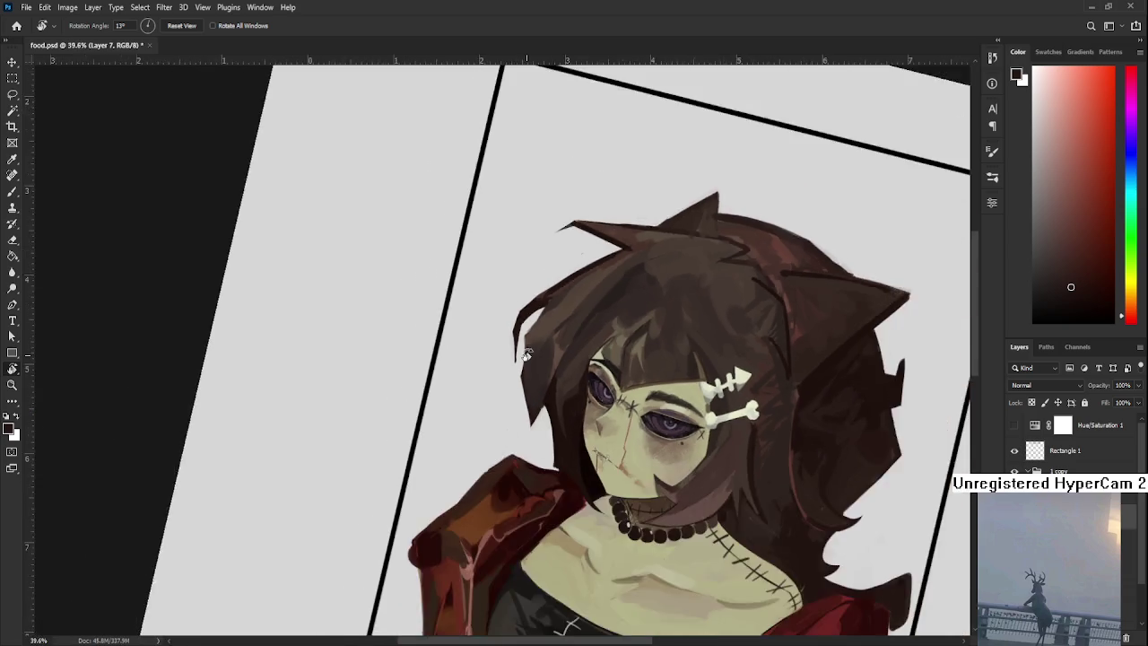
scroll(502, 403, "down", 4)
scroll(475, 475, "down", 3)
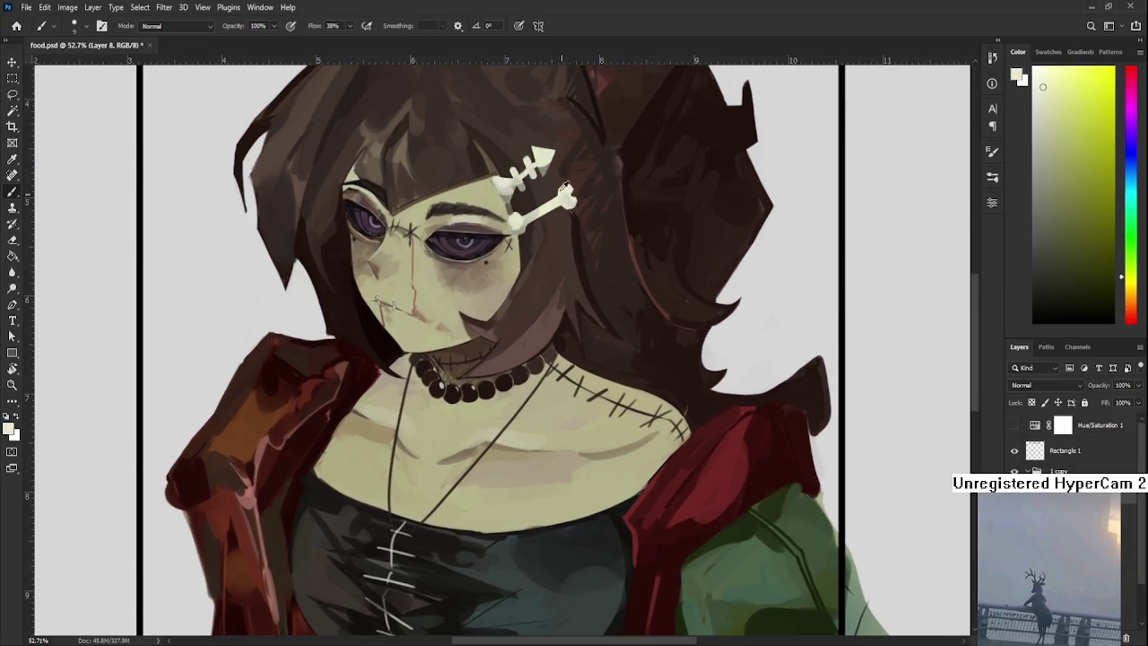
left_click(544, 166, "alt")
scroll(532, 168, "down", 2)
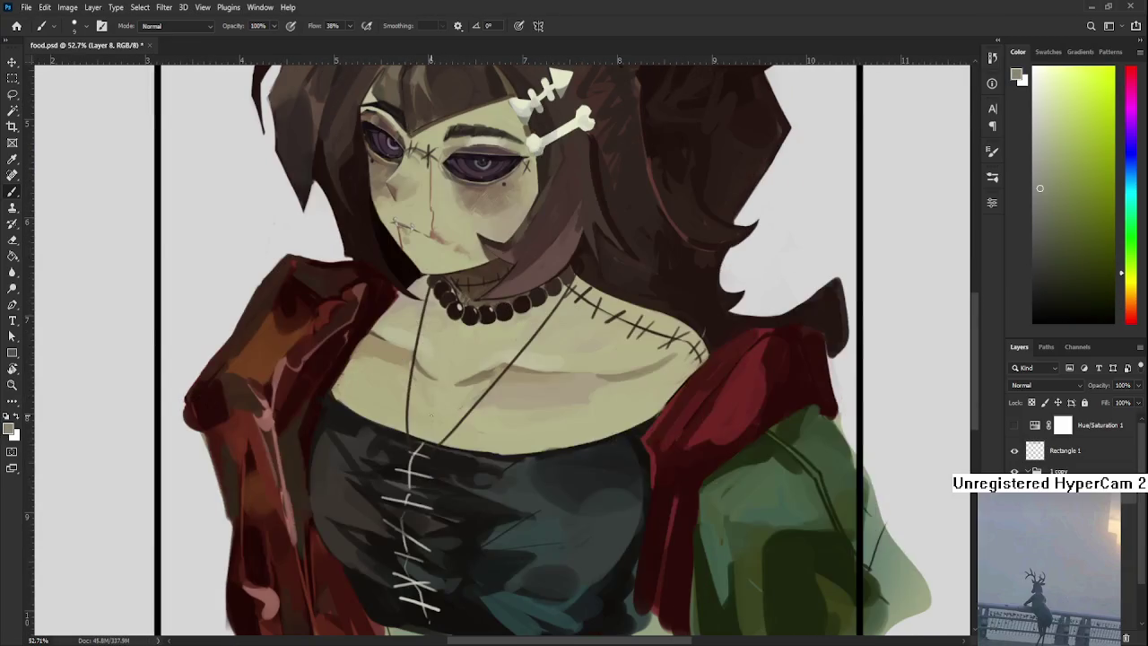
key("bracketright")
key("bracketright")
Block in a grey coffin-shaped pendant over the chest stitches.
left_click_drag(401, 458, 437, 459)
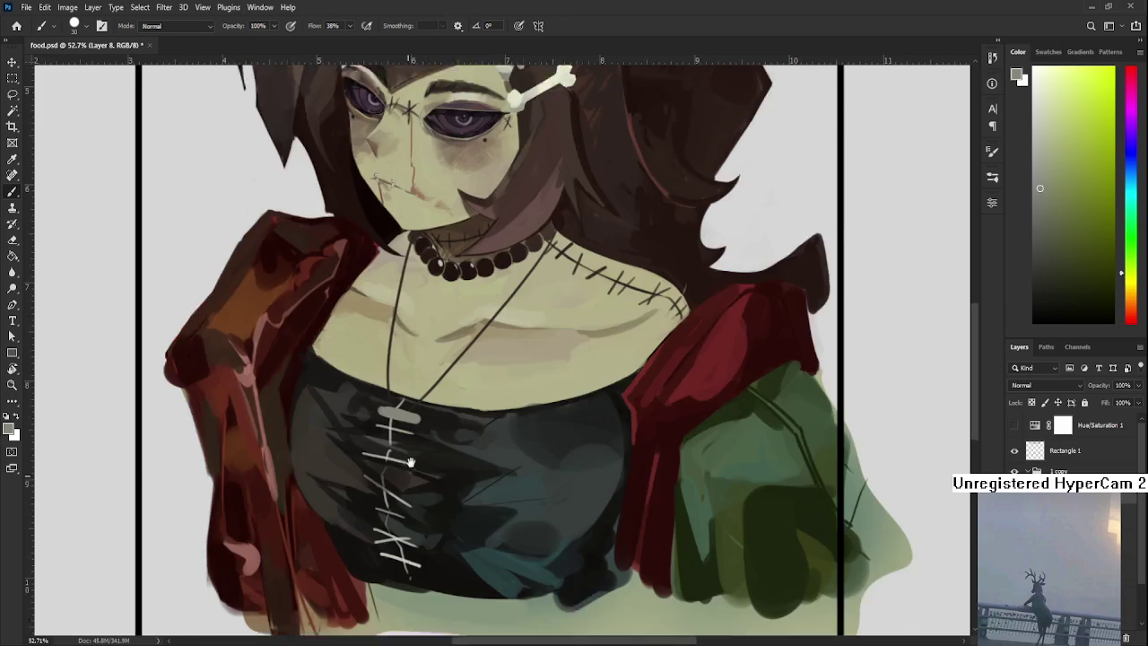
scroll(388, 503, "down", 2)
mouse_move(378, 387)
left_mouse_down()
mouse_move(407, 429)
mouse_move(407, 388)
left_mouse_up()
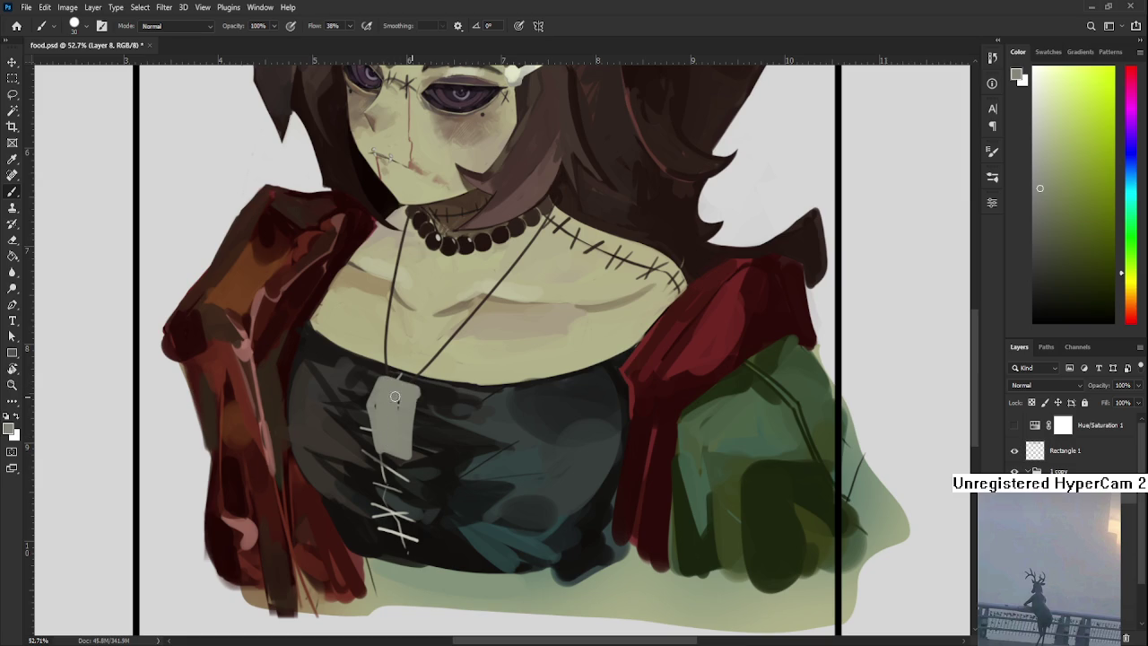
mouse_move(407, 388)
left_mouse_down()
mouse_move(421, 405)
mouse_move(412, 462)
left_mouse_up()
left_click_drag(419, 421, 391, 453)
Erase and trim the pendant's left and upper-left edges into shape.
key("e")
left_click_drag(366, 400, 375, 456)
left_click_drag(371, 387, 384, 382)
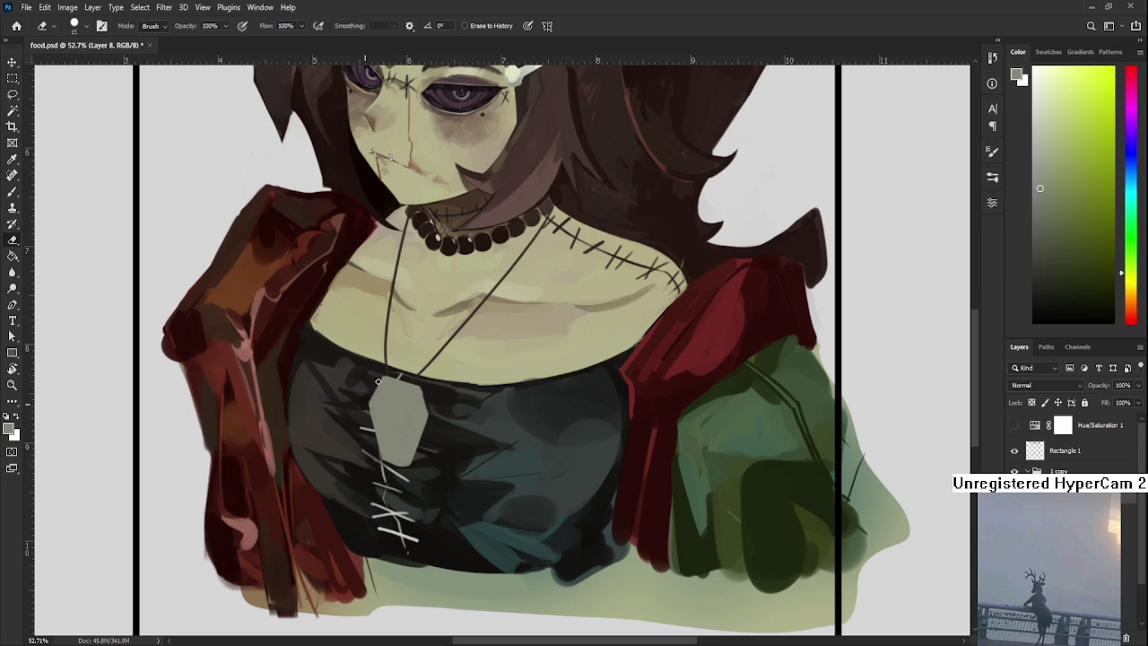
key("b")
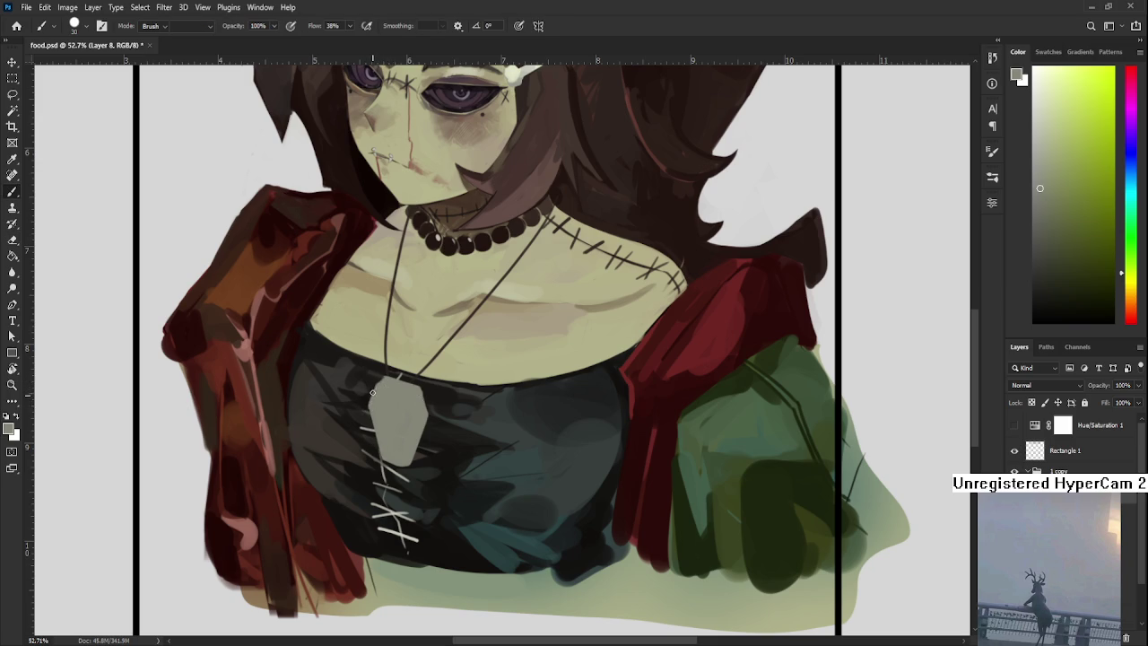
key("e")
left_click_drag(367, 399, 380, 459)
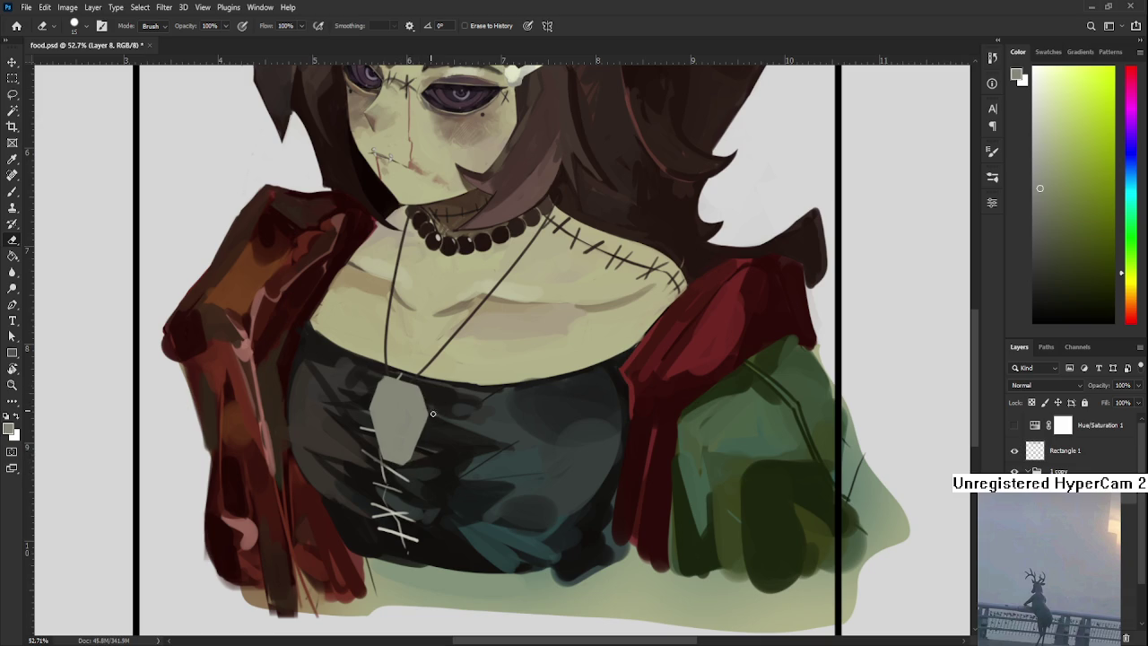
key("b")
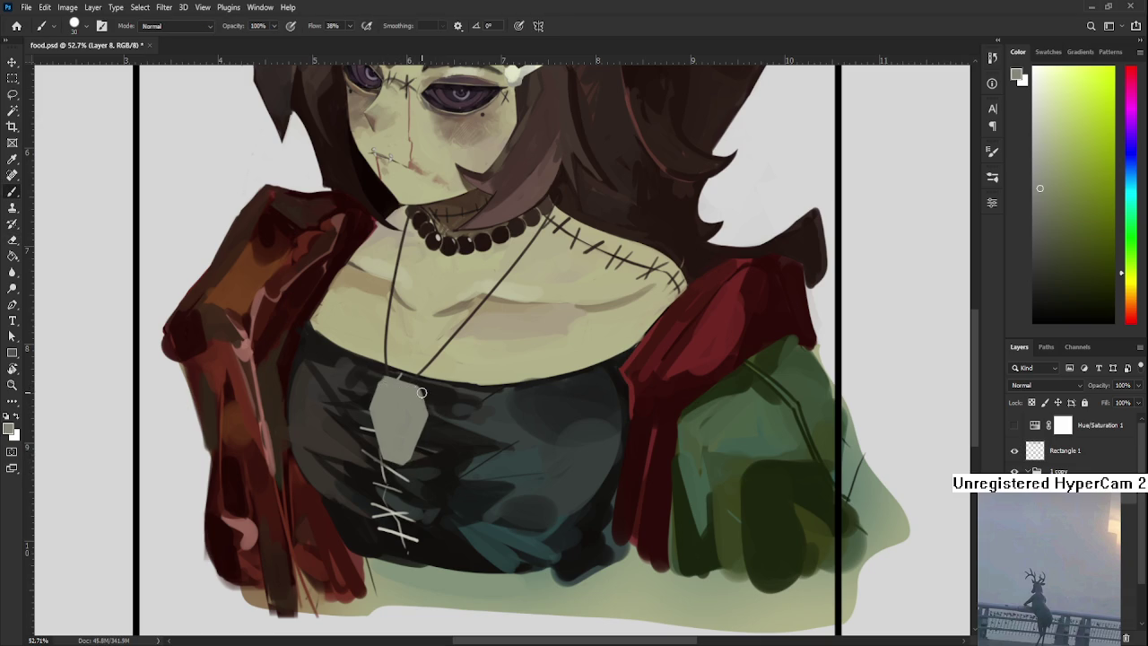
key("e")
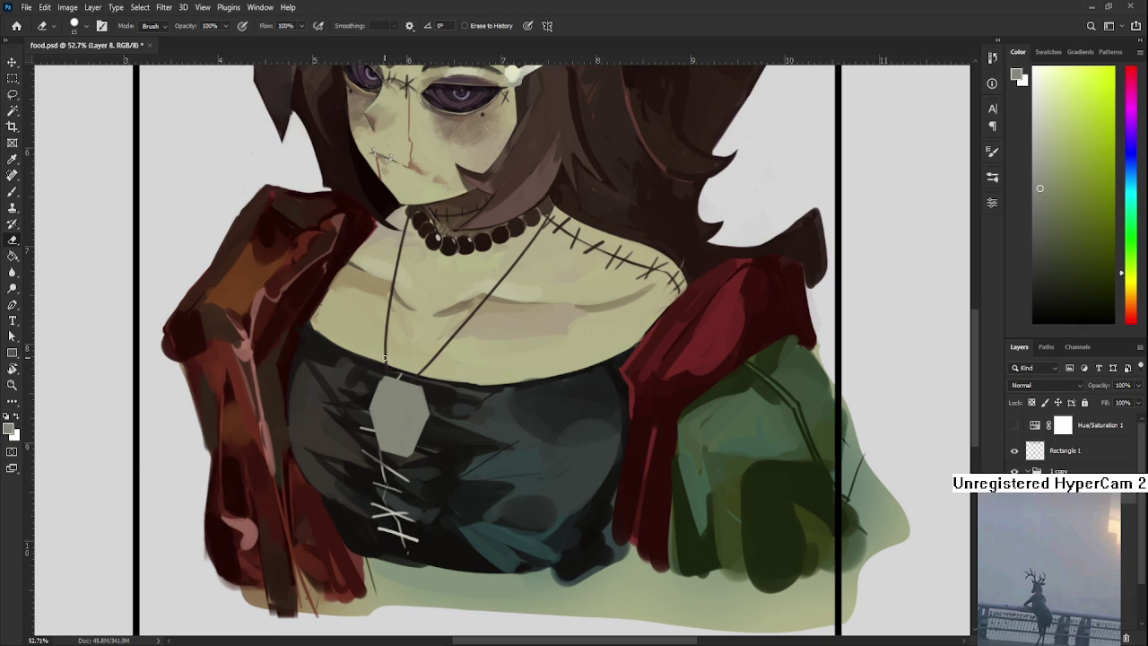
scroll(385, 357, "up", 2)
left_click_drag(439, 401, 412, 445)
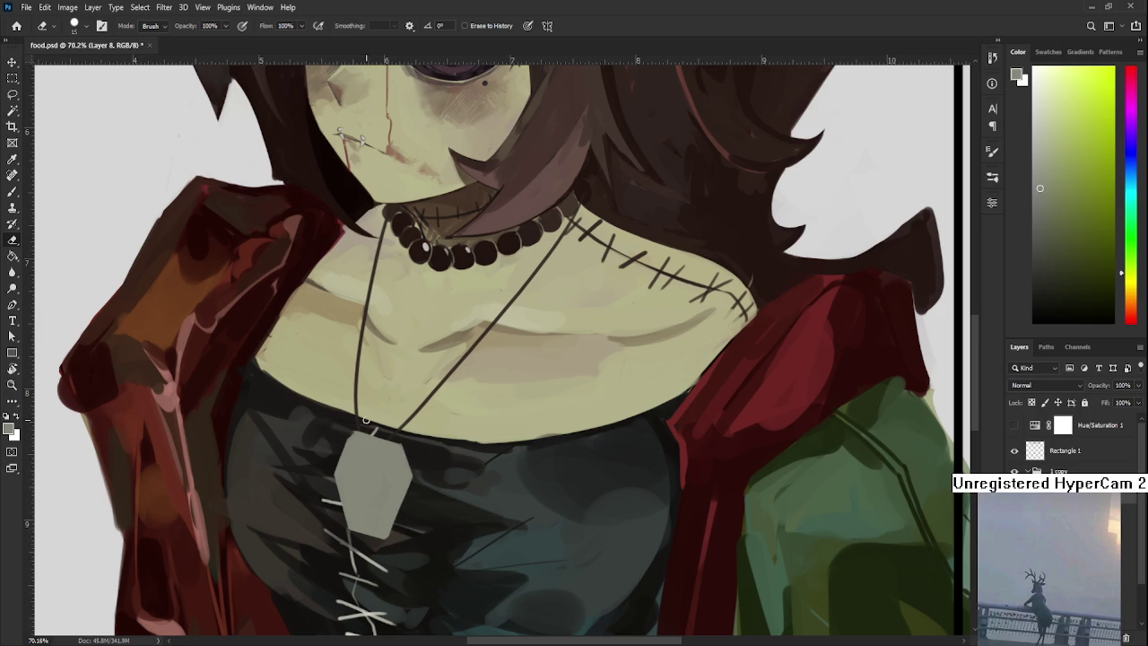
Try a black vertical line on the pendant, undoing and redrawing it.
left_click(1033, 316)
key("b")
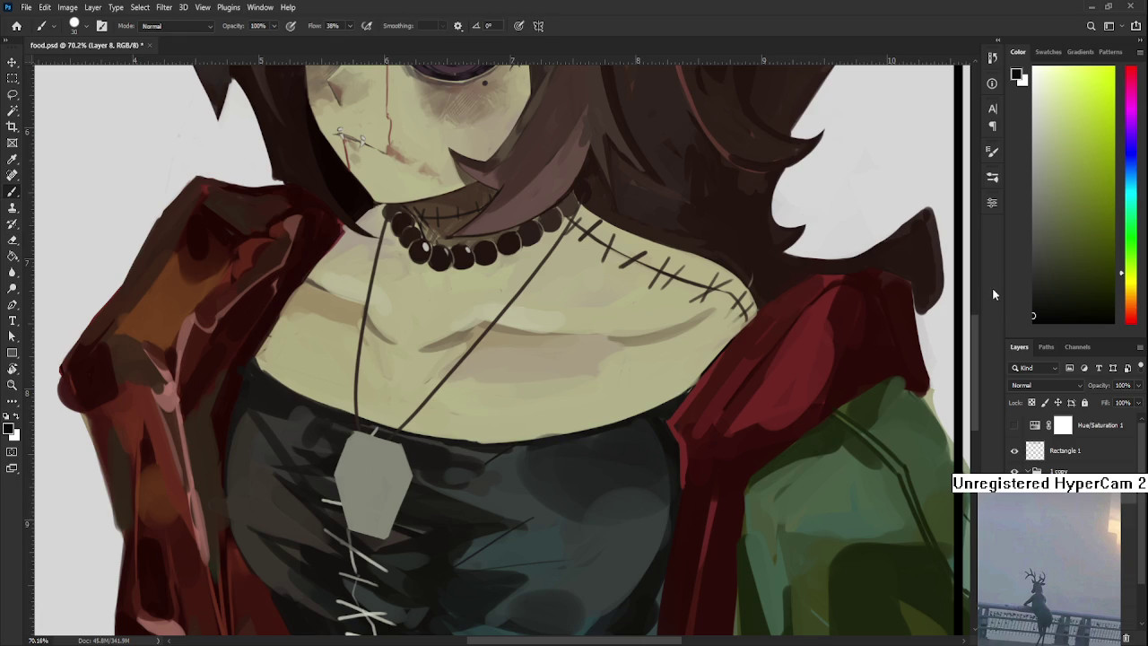
left_click_drag(356, 462, 359, 522)
key("ctrl+z")
left_click_drag(358, 464, 358, 522)
key("ctrl+z")
key("bracketright")
key("bracketright")
Attempt the cross's vertical and horizontal bars, undoing each attempt.
left_click_drag(359, 462, 362, 513)
key("ctrl+z")
left_click_drag(359, 464, 360, 523)
key("ctrl+z")
left_click_drag(358, 463, 360, 522)
key("ctrl+z")
left_click_drag(345, 482, 377, 482)
key("ctrl+z")
key("ctrl+z")
key("ctrl+z")
key("ctrl+z")
key("ctrl+z")
key("ctrl+z")
Sample the pendant grey, then settle on near-black from the coffin's cross.
left_click(346, 488, "alt")
left_click(382, 490, "alt")
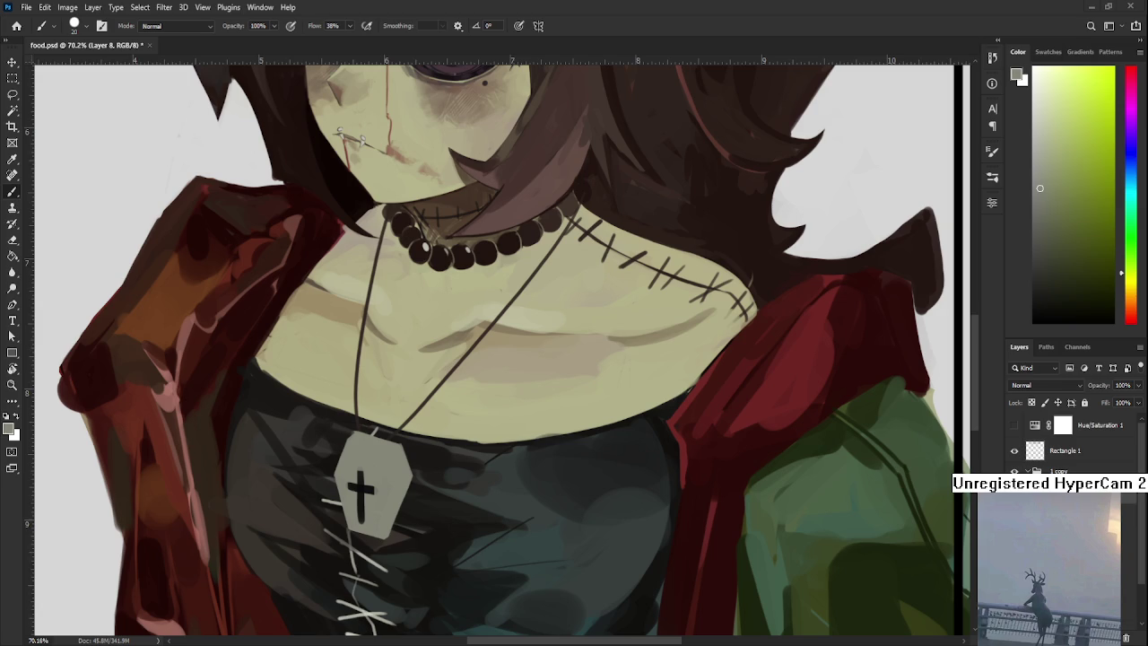
left_click(351, 485, "alt")
left_click(346, 484, "alt")
left_click(374, 485, "alt")
Level the canvas view and sample black from the pendant's cross.
key("r")
left_click_drag(397, 471, 400, 484)
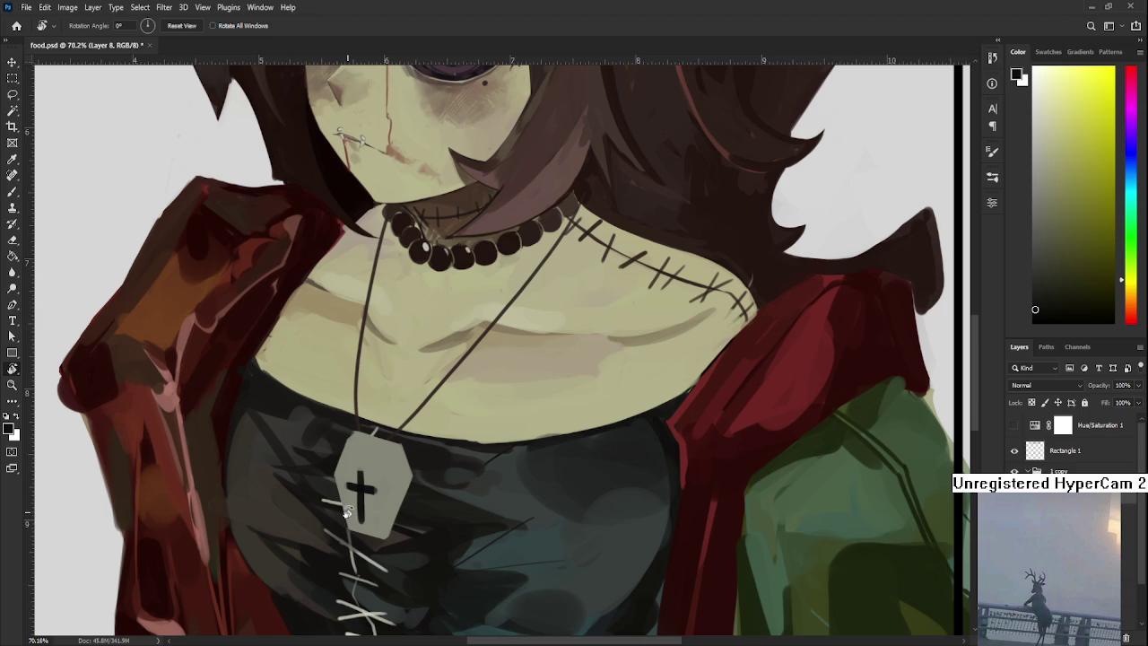
key("b")
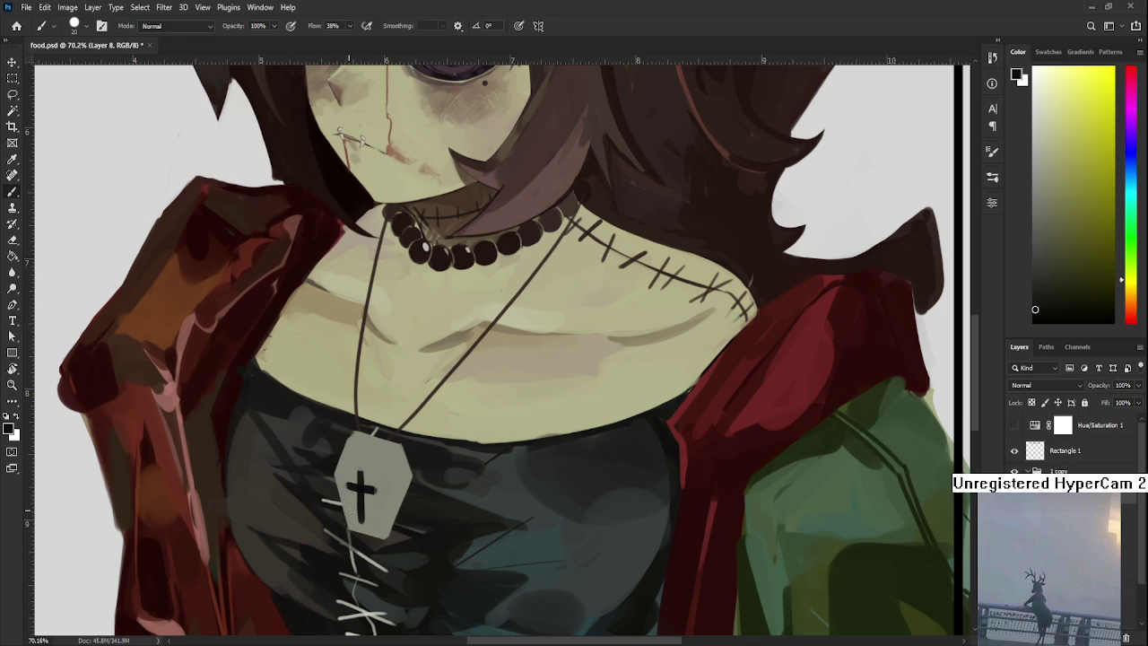
left_click(359, 466, "alt")
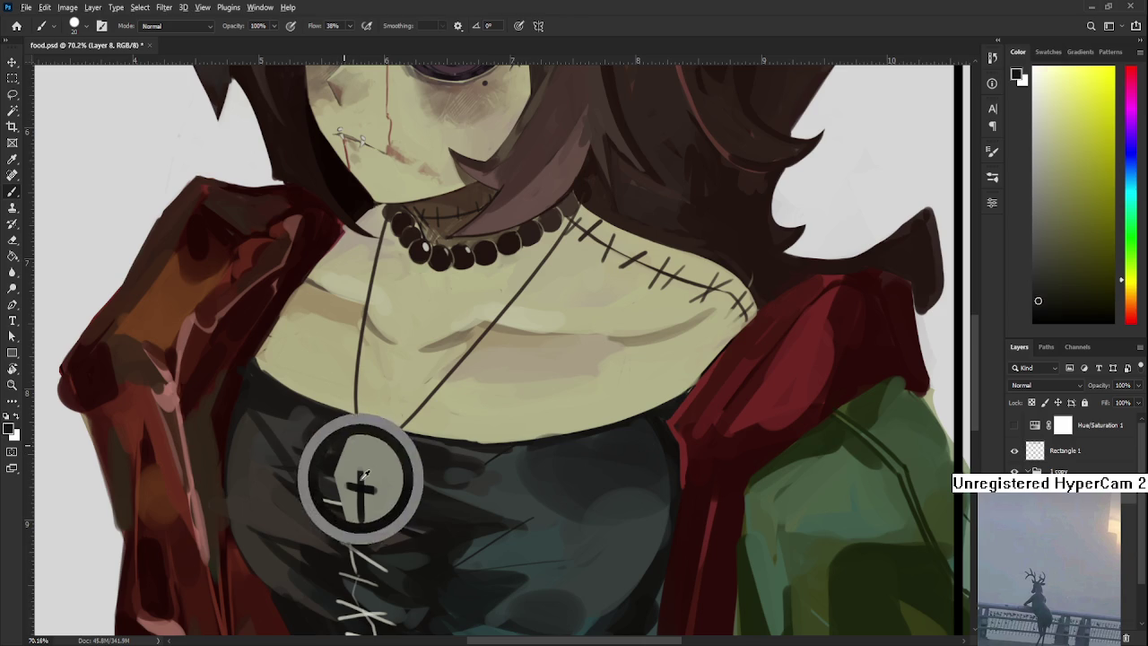
left_click(362, 459, "alt")
left_click(359, 469, "alt")
left_click(351, 469, "alt")
left_click(360, 489, "alt")
Shrink the brush to size 8 and draw a dark line along the coffin's top edge.
key("bracketleft")
key("bracketleft")
key("bracketleft")
left_click_drag(347, 443, 391, 456)
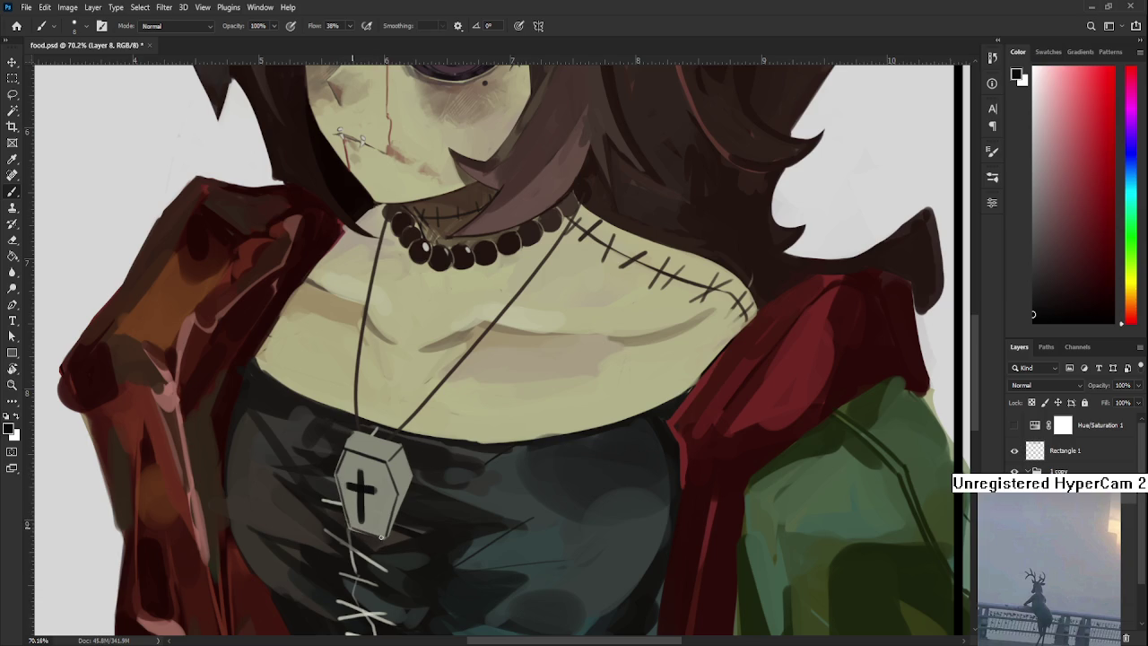
scroll(378, 535, "up", 2)
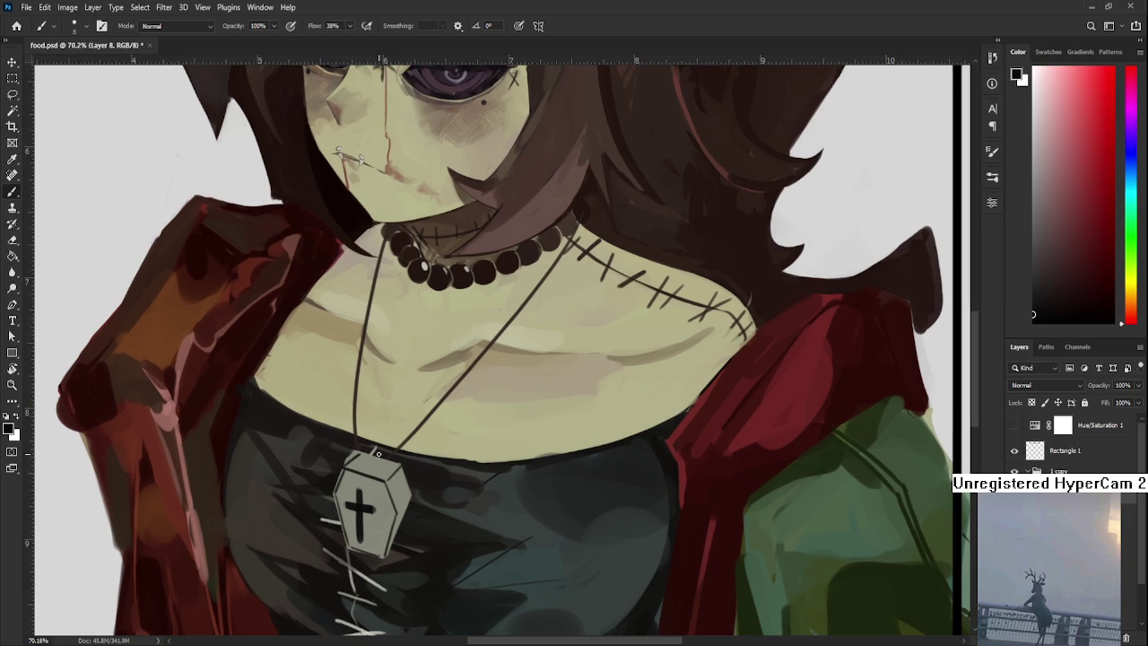
key("e")
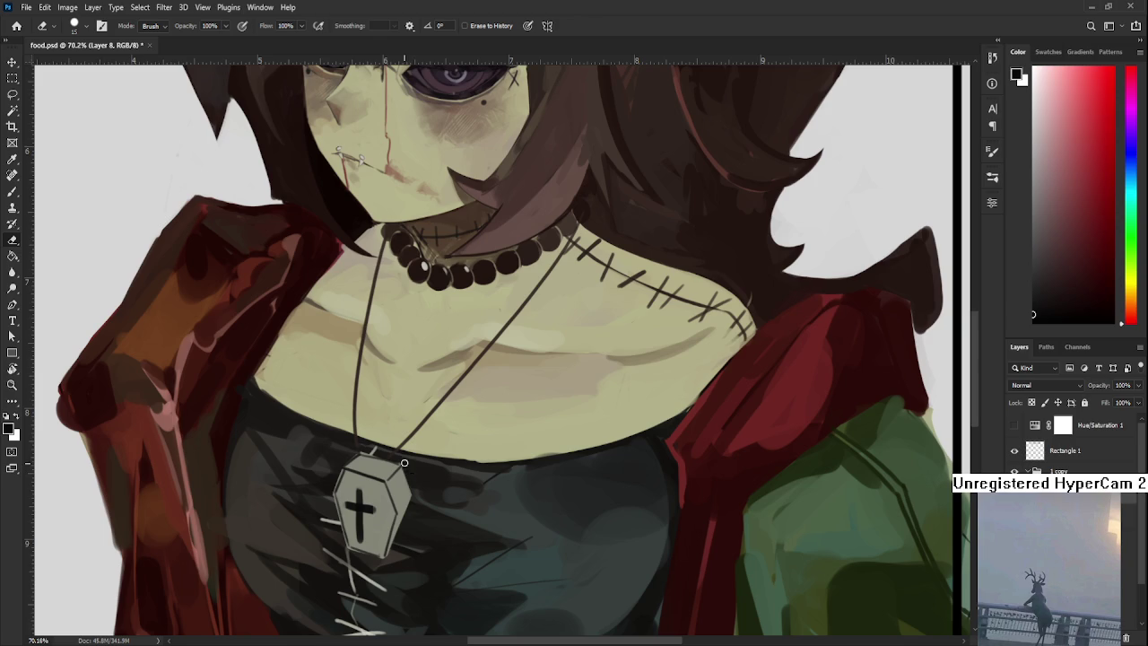
Lasso the coffin pendant and nudge it slightly up and left.
key("l")
mouse_move(359, 450)
left_mouse_down()
mouse_move(423, 468)
mouse_move(408, 460)
mouse_move(366, 487)
left_mouse_up()
key("ctrl+t")
key("Return")
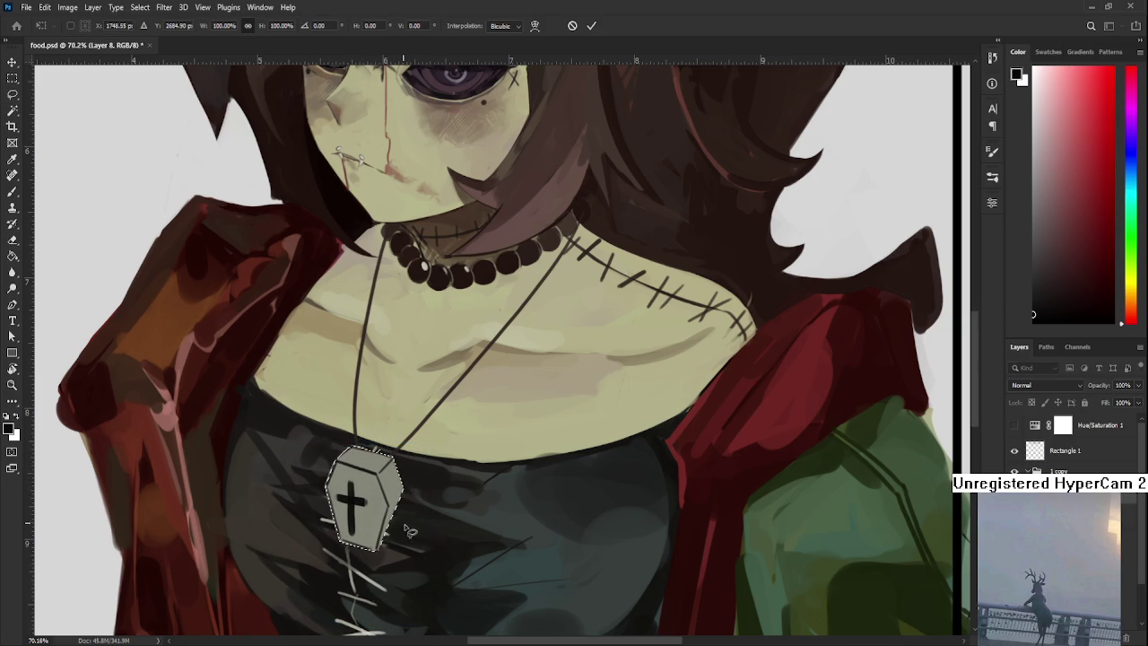
key("ctrl+d")
Tidy the pendant's edges and pick its pale grey-green as the paint colour.
scroll(381, 546, "down", 1)
key("e")
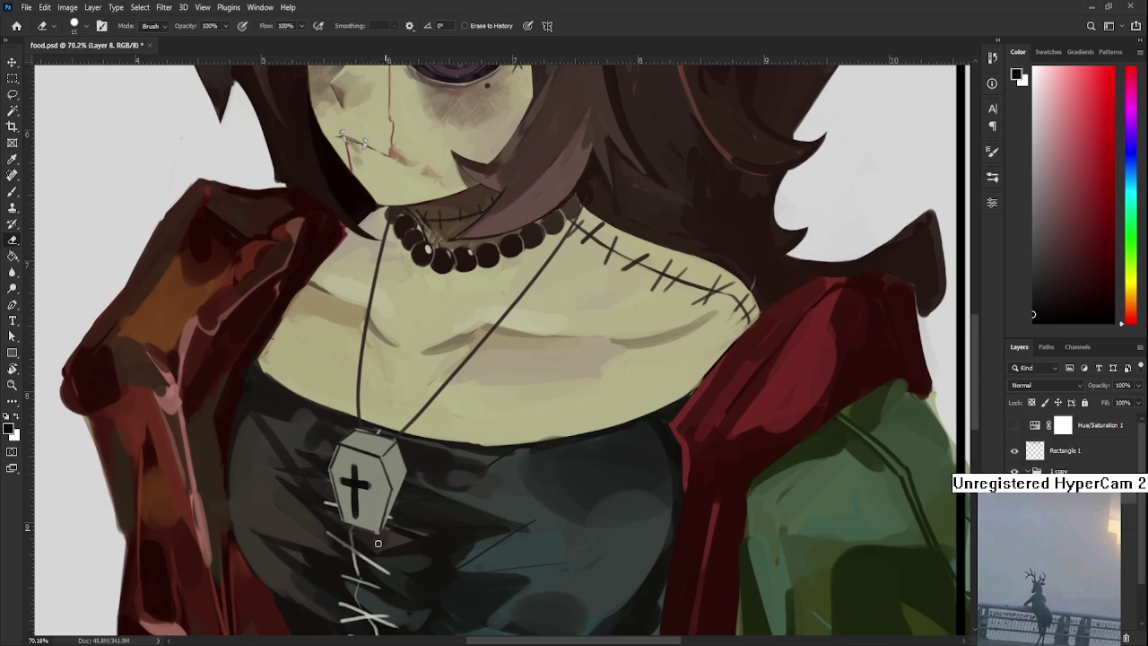
key("b")
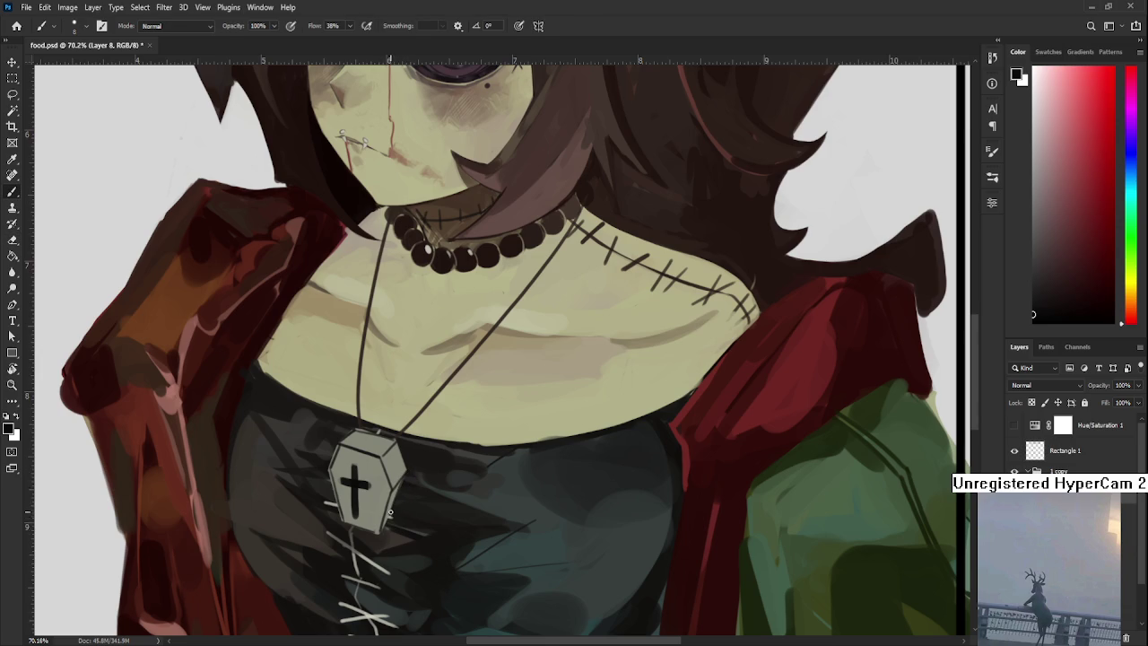
key("e")
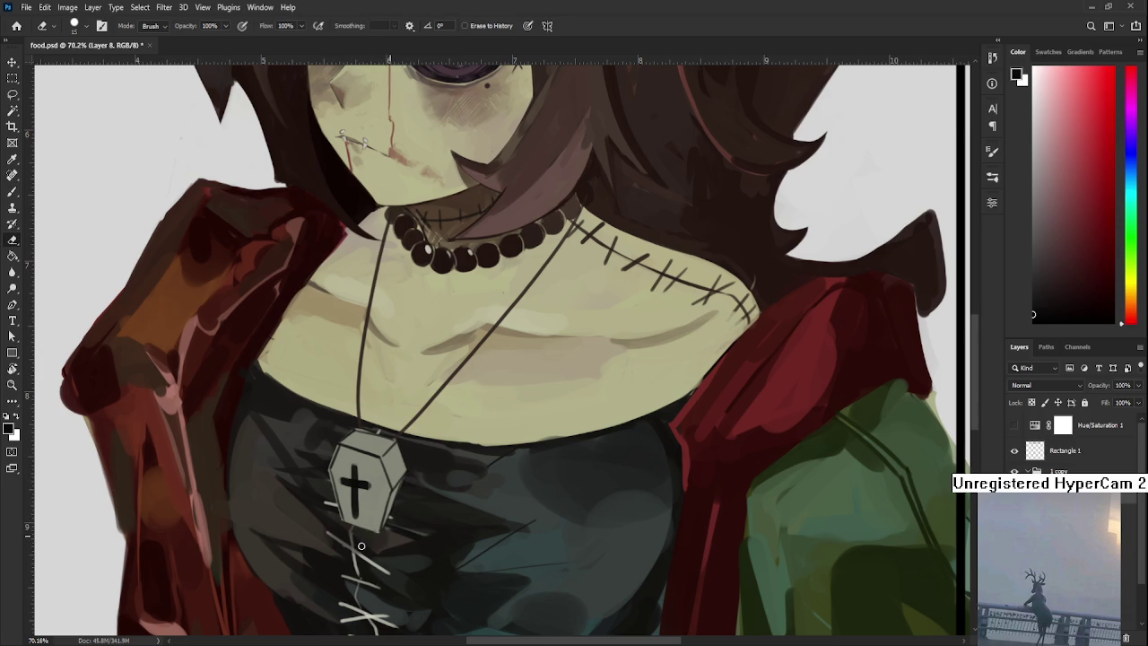
key("b")
left_click(349, 467, "alt")
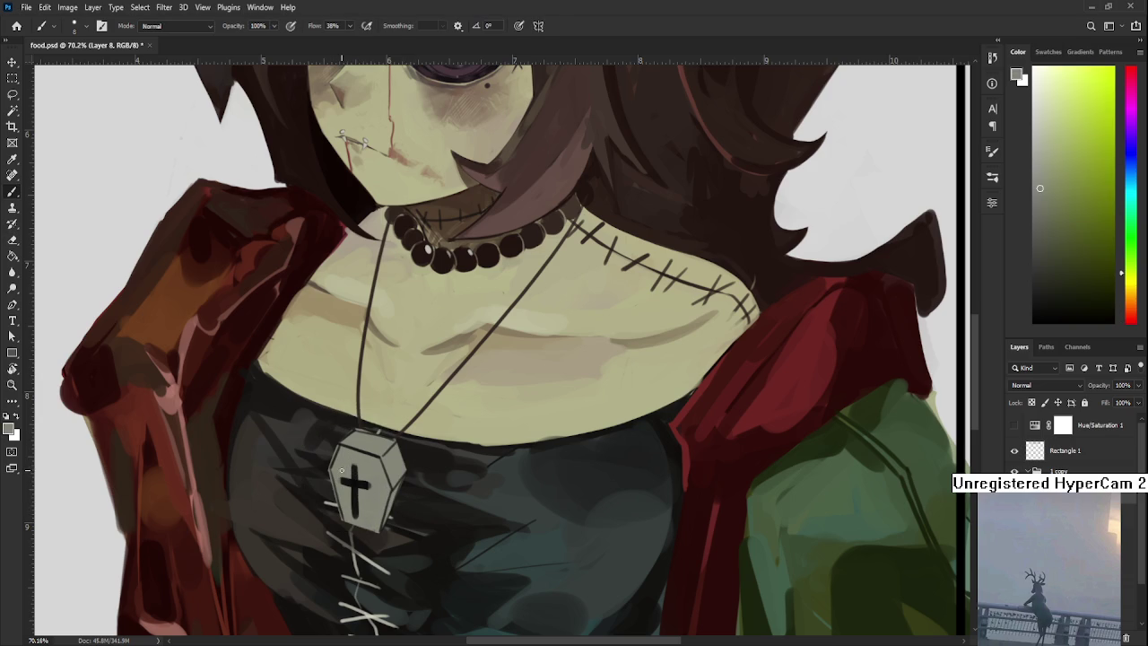
Paint over the old cross and redraw its black upright and horizontal bar.
mouse_move(351, 468)
left_mouse_down()
mouse_move(355, 508)
mouse_move(364, 473)
mouse_move(361, 522)
mouse_move(360, 511)
left_mouse_up()
left_click(358, 510, "alt")
left_click(372, 479, "alt")
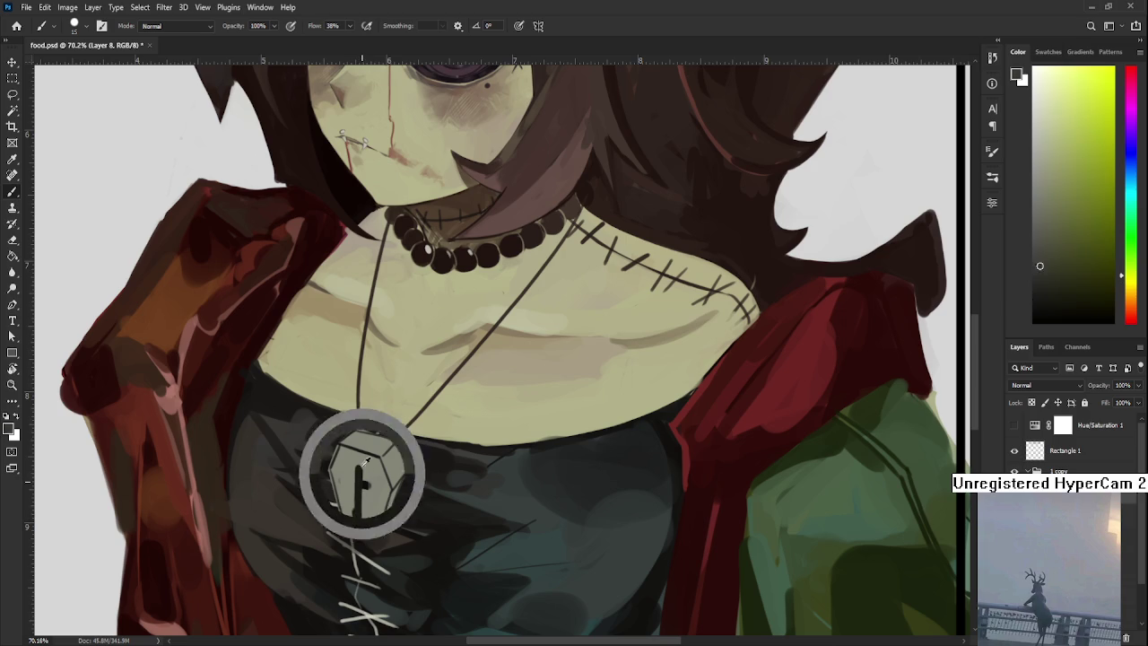
left_click(375, 462, "alt")
left_click(364, 484, "alt")
left_click_drag(379, 481, 348, 484)
key("ctrl+z")
key("ctrl+z")
Sample pendant greys and darken the lower part of the cross.
left_click(338, 475, "alt")
left_click(384, 495, "alt")
left_click(378, 484, "alt")
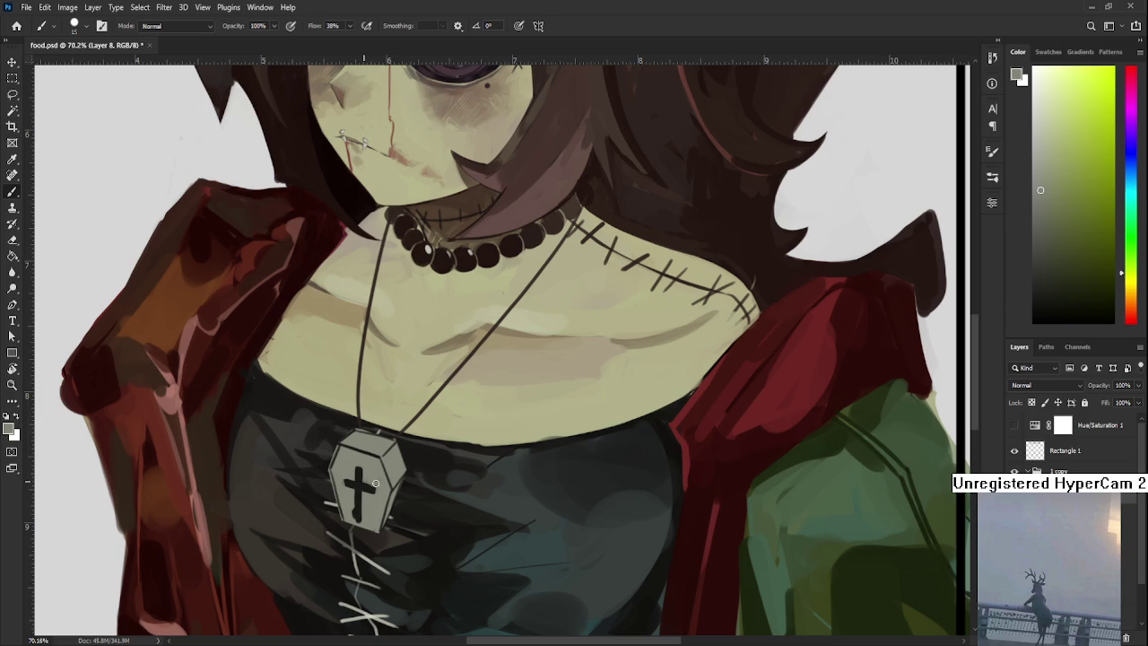
left_click(351, 494, "alt")
left_click(351, 507, "alt")
left_click(352, 512, "alt")
left_click_drag(355, 511, 351, 513)
left_click(361, 485, "alt")
Enlarge the brush to size 30 and darken the top of the coffin.
key("bracketright")
key("bracketright")
key("bracketright")
left_click(350, 480, "alt")
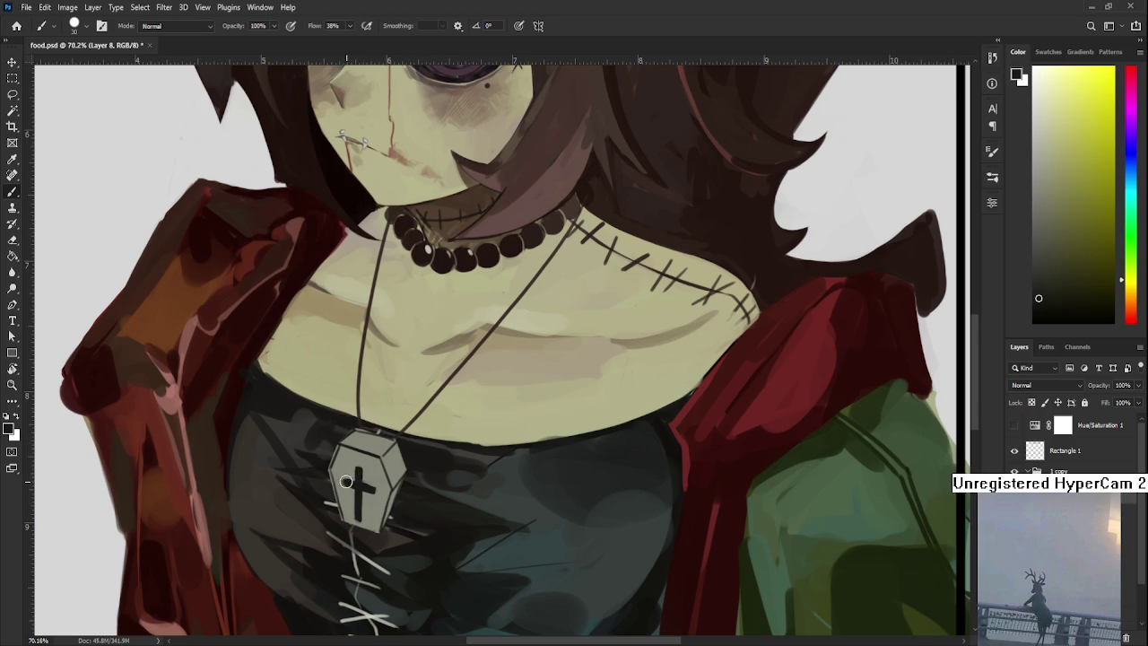
left_click(344, 475, "alt")
left_click(363, 470, "alt")
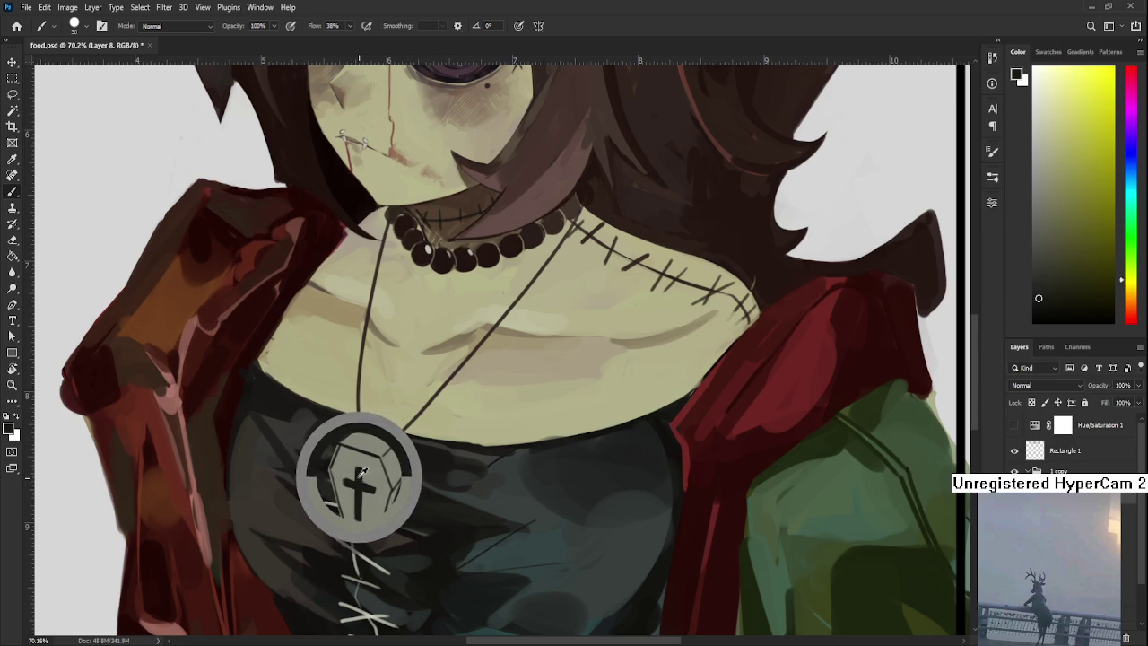
left_click(380, 436, "alt")
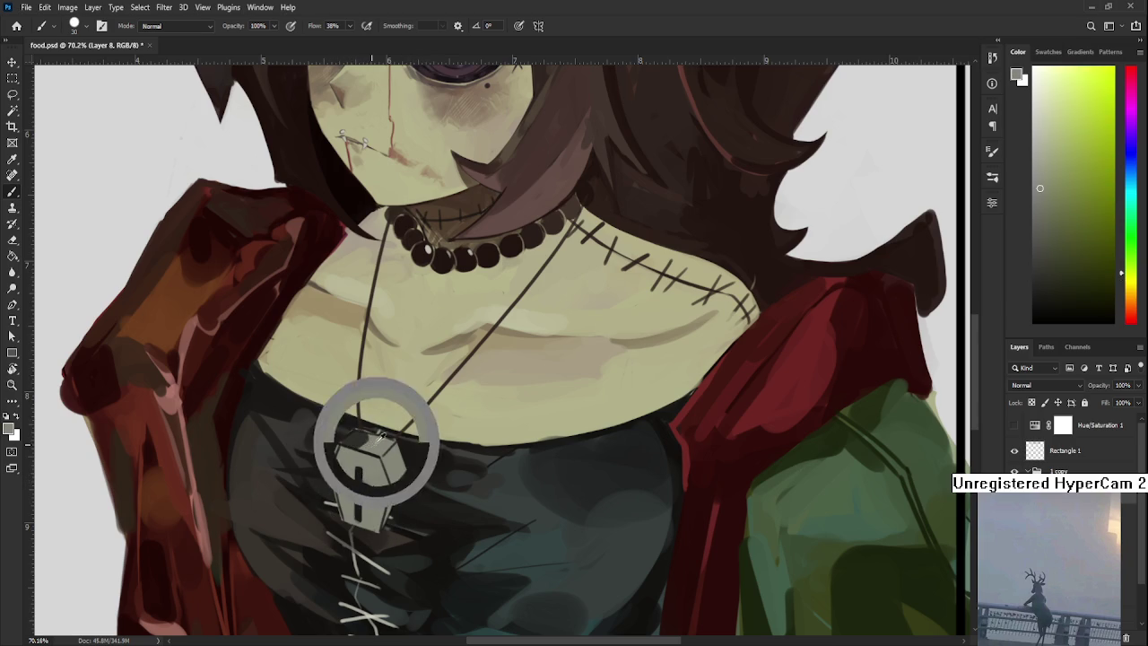
left_click(363, 441, "alt")
left_click_drag(368, 446, 384, 438)
Paint the coffin's top a lighter grey and shade its right edge darker.
left_click(358, 440, "alt")
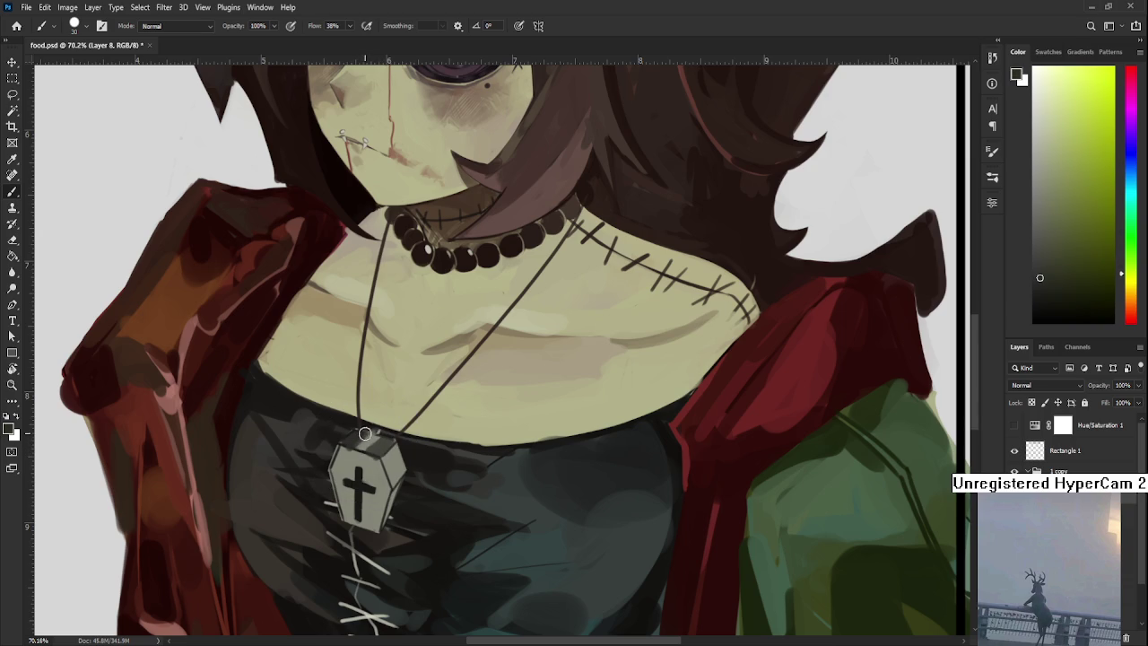
left_click(375, 432, "alt")
left_click_drag(368, 432, 353, 452)
left_click(351, 441, "alt")
left_click(378, 453, "alt")
mouse_move(402, 456)
left_mouse_down()
mouse_move(395, 480)
mouse_move(408, 415)
left_mouse_up()
Sample lighter and darker pendant shades and shrink the brush for detail.
left_click(384, 384, "alt")
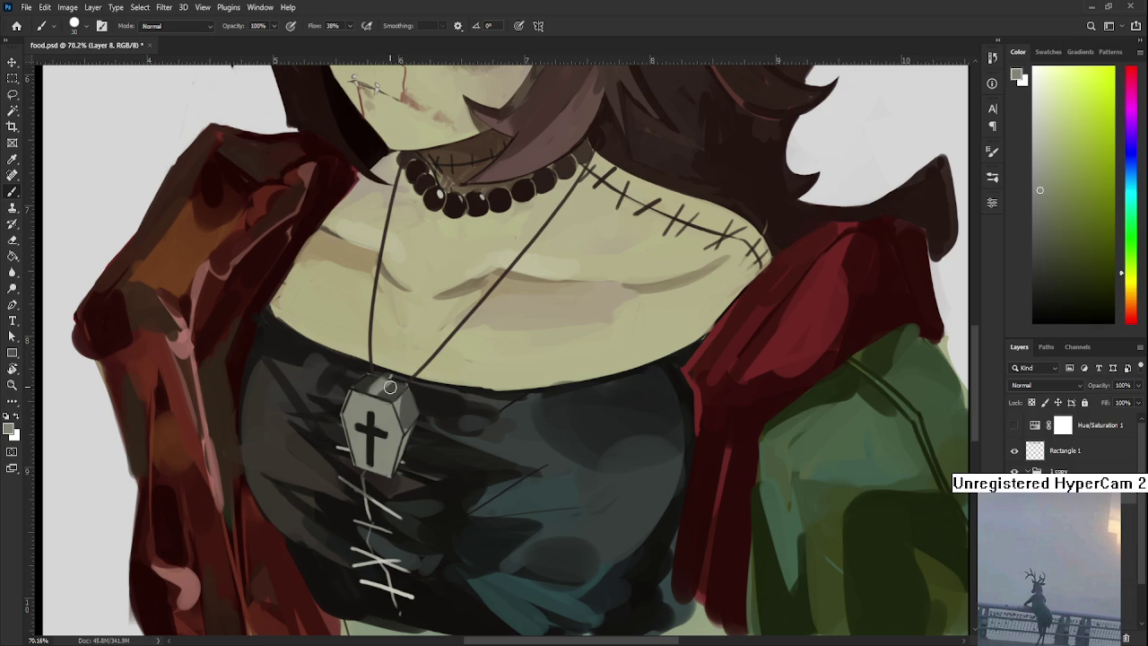
left_click(371, 385, "alt")
left_click(376, 375, "alt")
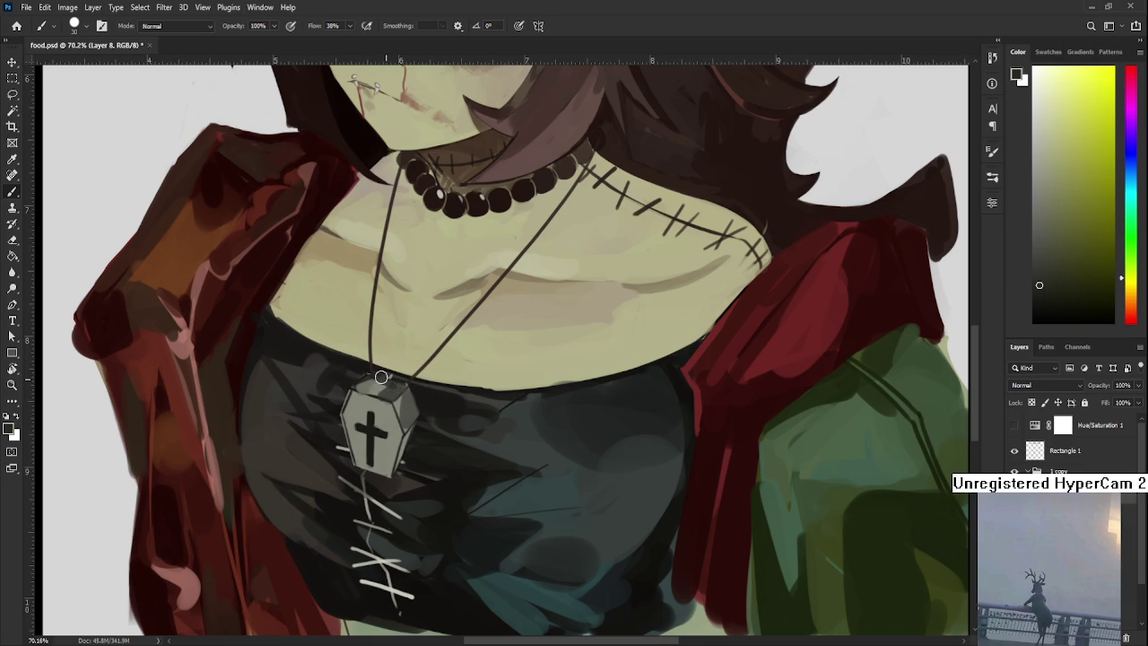
left_click(392, 392, "alt")
left_click(364, 403, "alt")
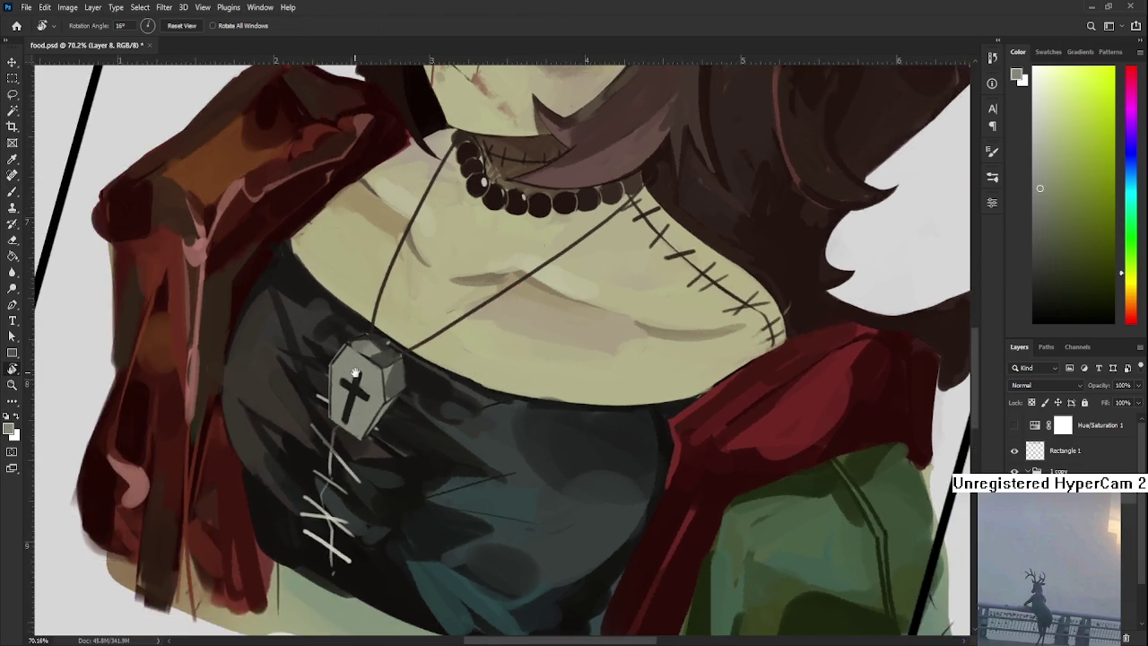
left_click_drag(386, 387, 345, 440)
left_click(346, 439, "alt")
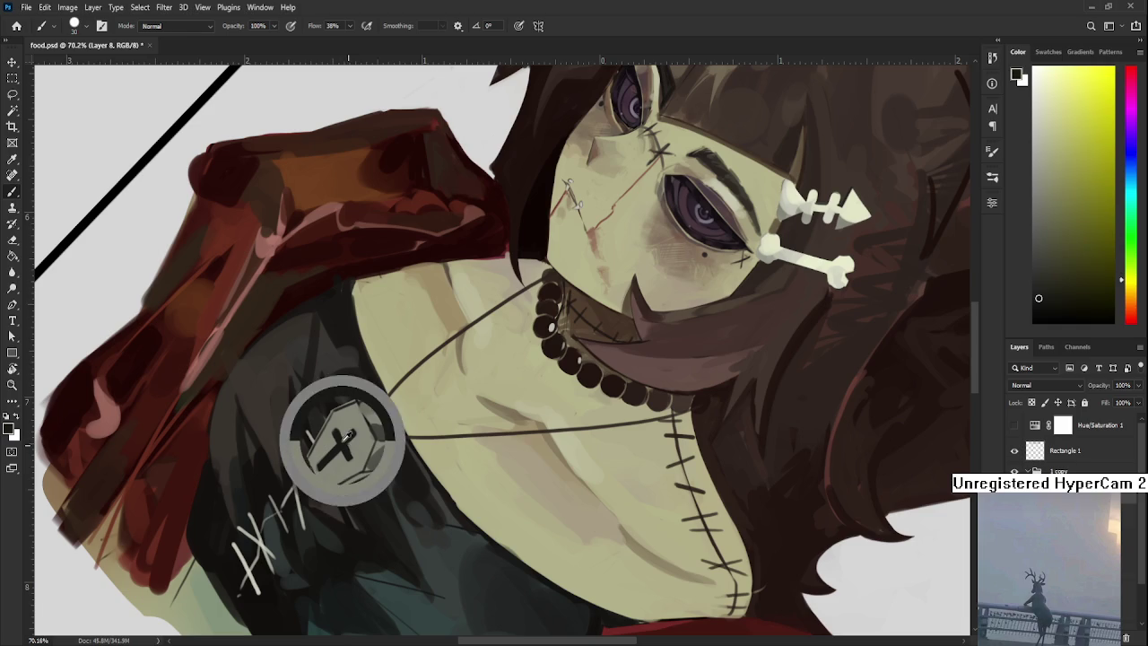
key("bracketleft")
key("bracketleft")
key("bracketleft")
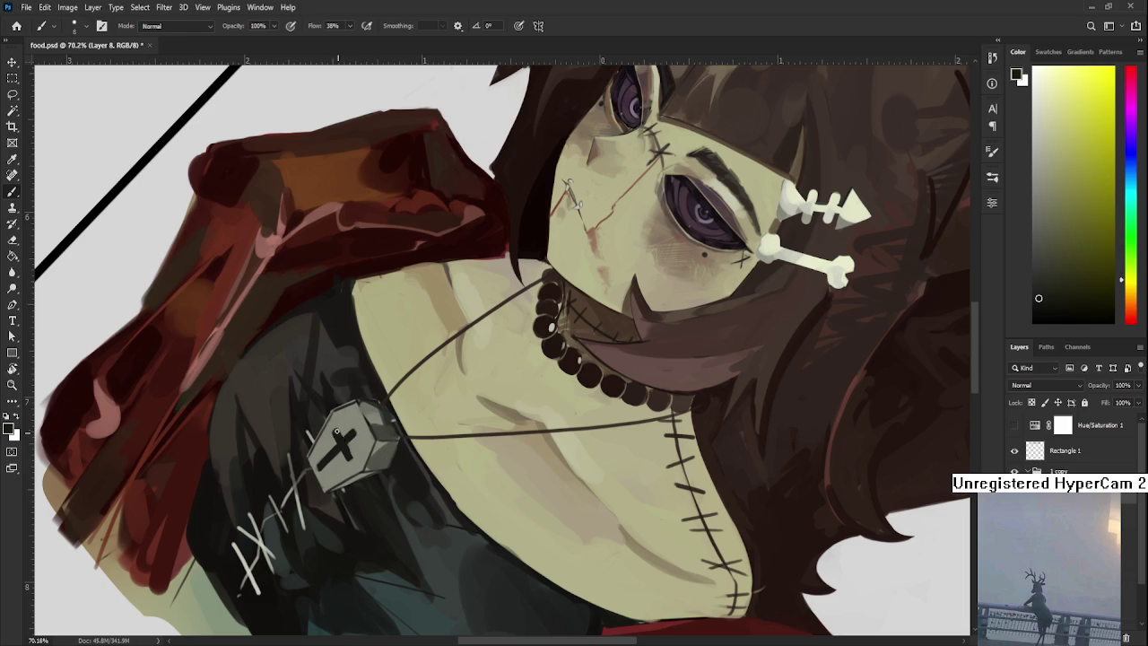
left_click(371, 418, "alt")
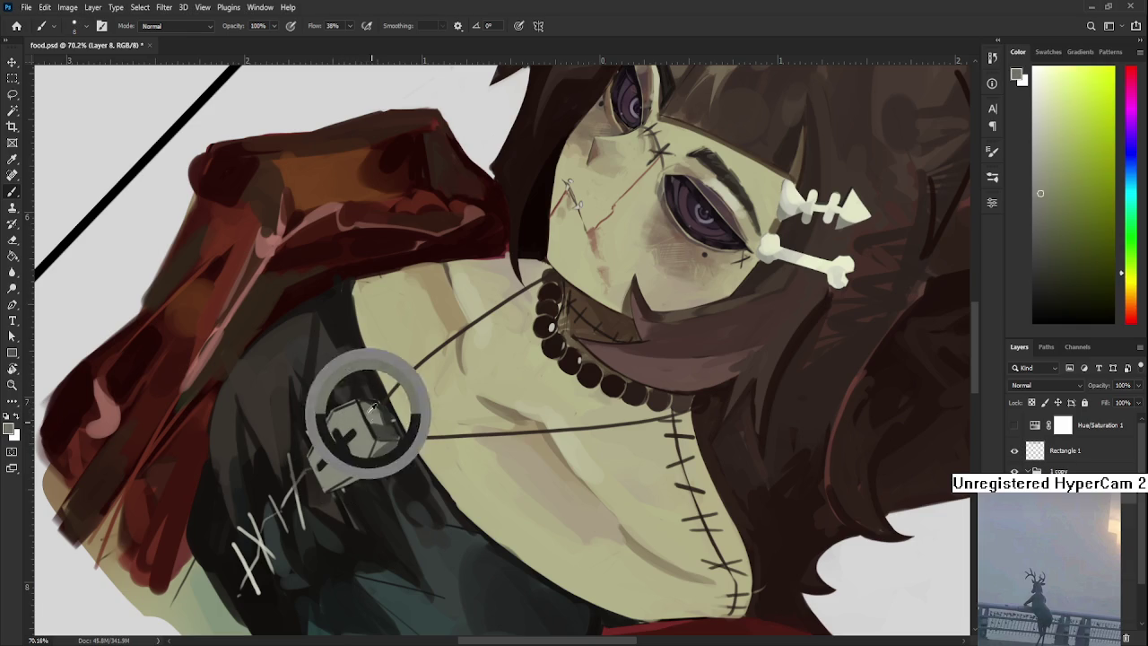
left_click(357, 420, "alt")
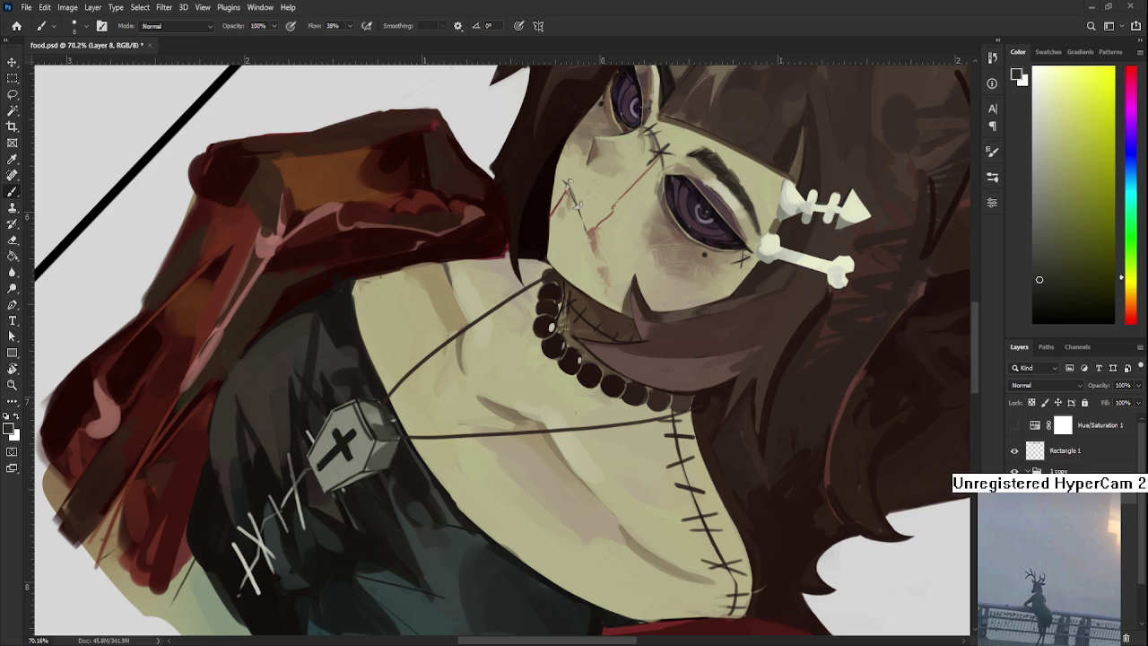
Highlight the coffin pendant's lower-left, lower-right and upper-left edges with lighter sampled tones.
scroll(371, 437, "up", 2)
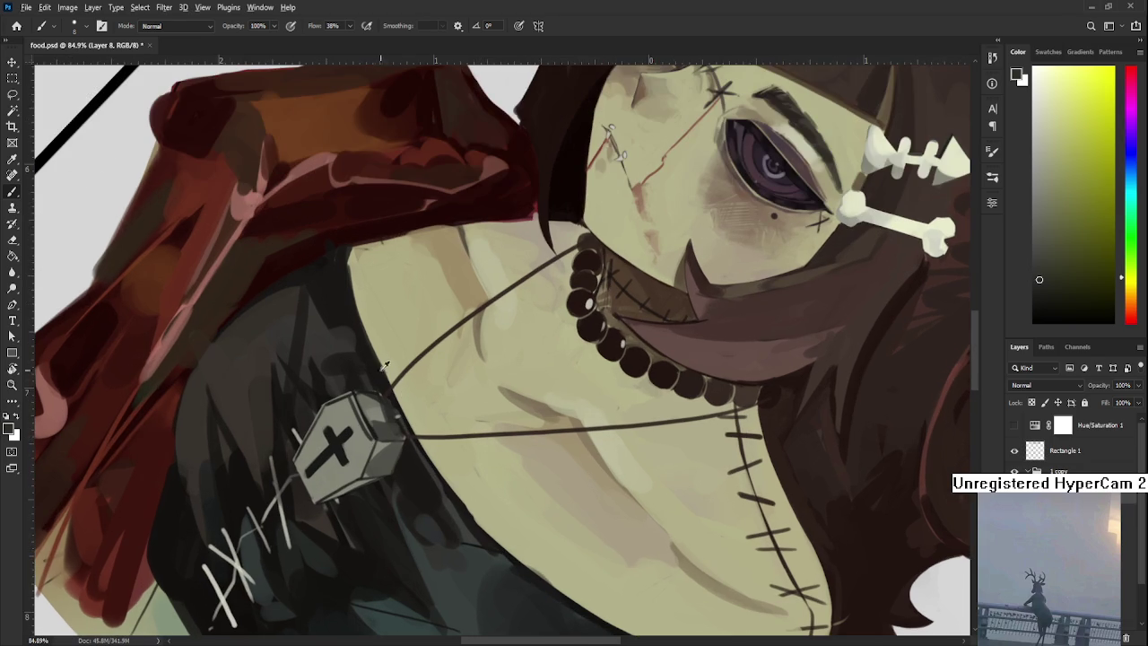
left_click(395, 394, "alt")
left_click_drag(317, 471, 330, 484)
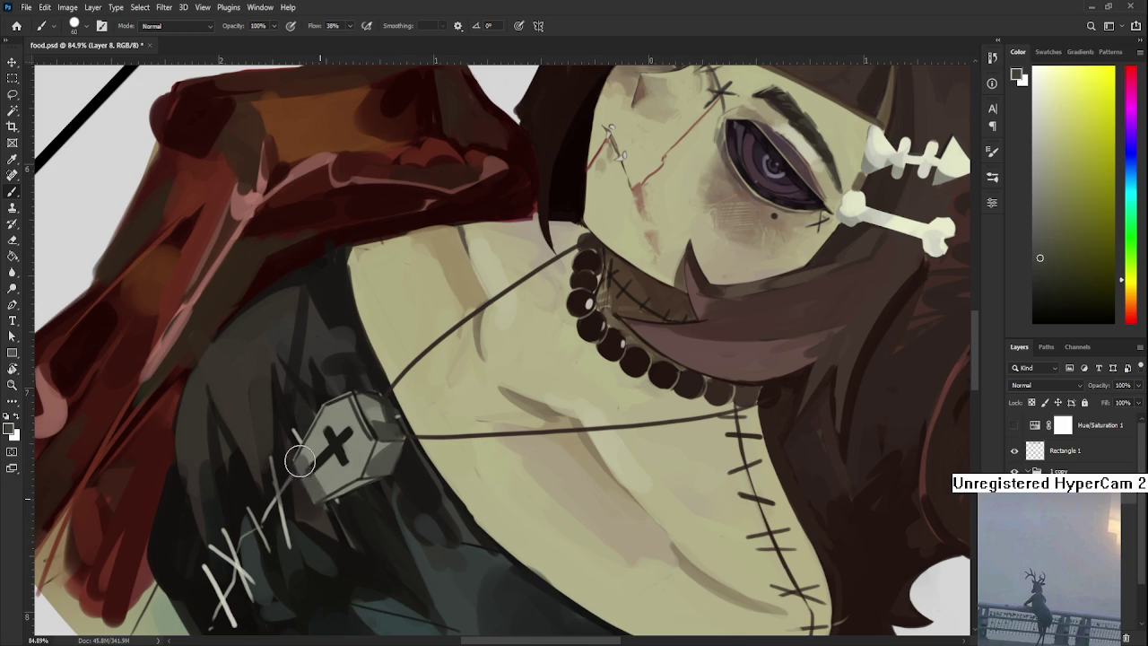
mouse_move(370, 435)
left_mouse_down()
mouse_move(349, 491)
mouse_move(531, 468)
mouse_move(506, 410)
left_mouse_up()
key("r")
key("b")
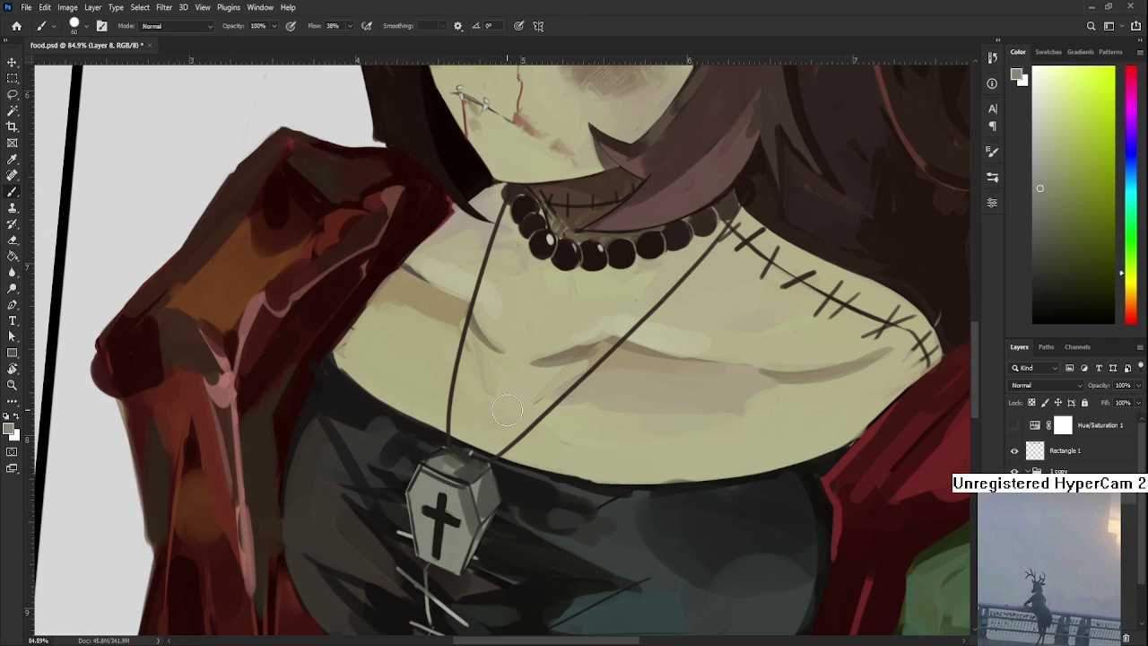
left_click(1036, 104)
mouse_move(420, 479)
left_mouse_down()
mouse_move(427, 491)
mouse_move(420, 476)
left_mouse_up()
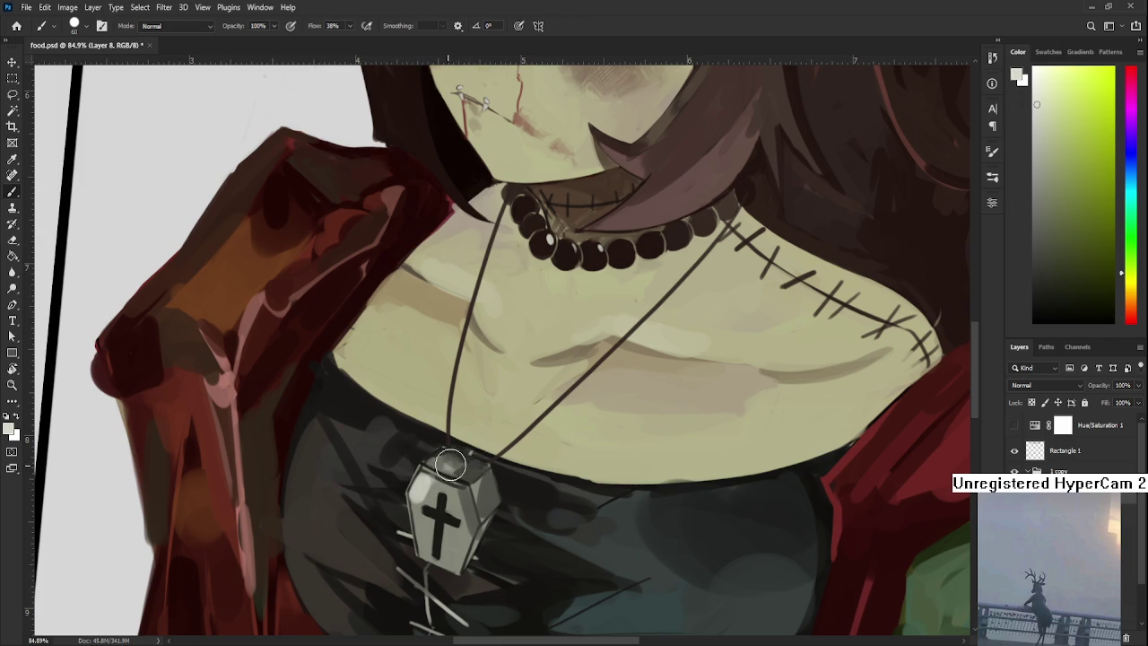
Sample several greys from the pendant and paint lighter shading on the coffin's top.
left_click(451, 459, "alt")
left_click(451, 459, "alt")
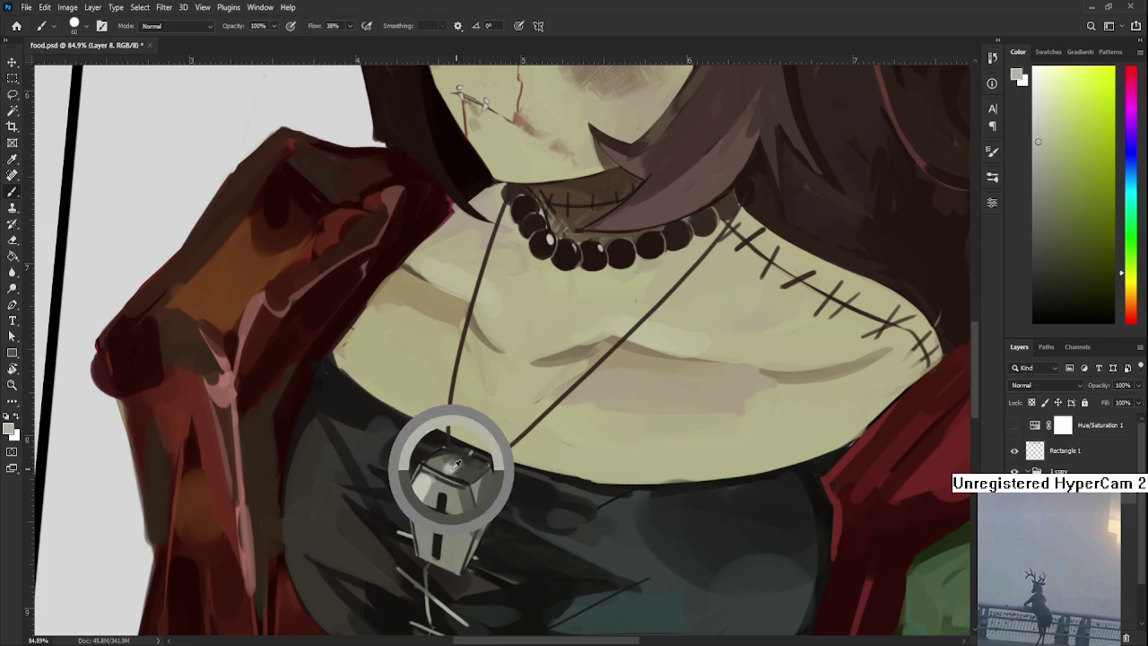
left_click_drag(429, 546, 433, 515)
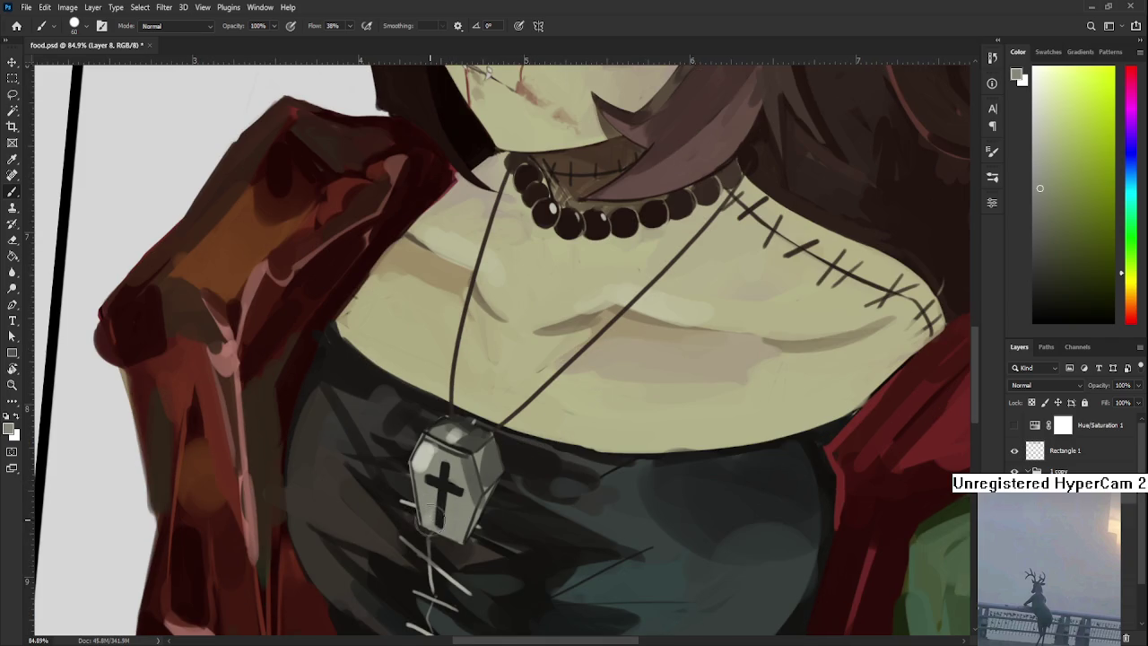
left_click(428, 468, "alt")
left_click(428, 448, "alt")
left_click(424, 448, "alt")
left_click(428, 449, "alt")
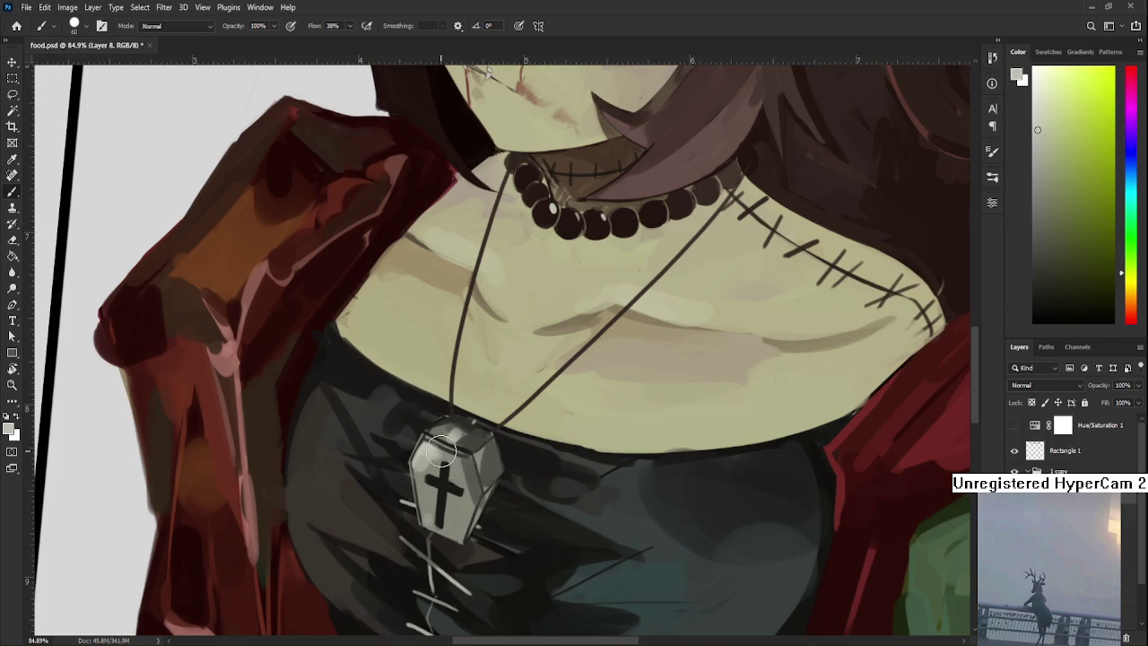
left_click(467, 504, "alt")
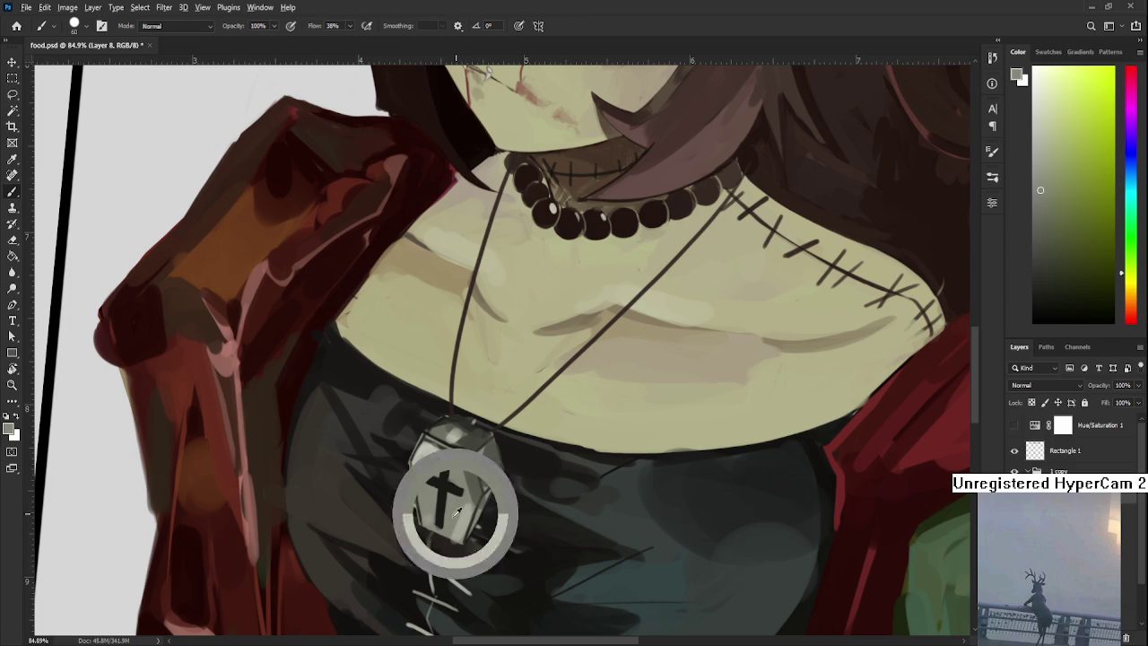
Add darker grey shading to the pendant's left side and soften its lower edge.
key("e")
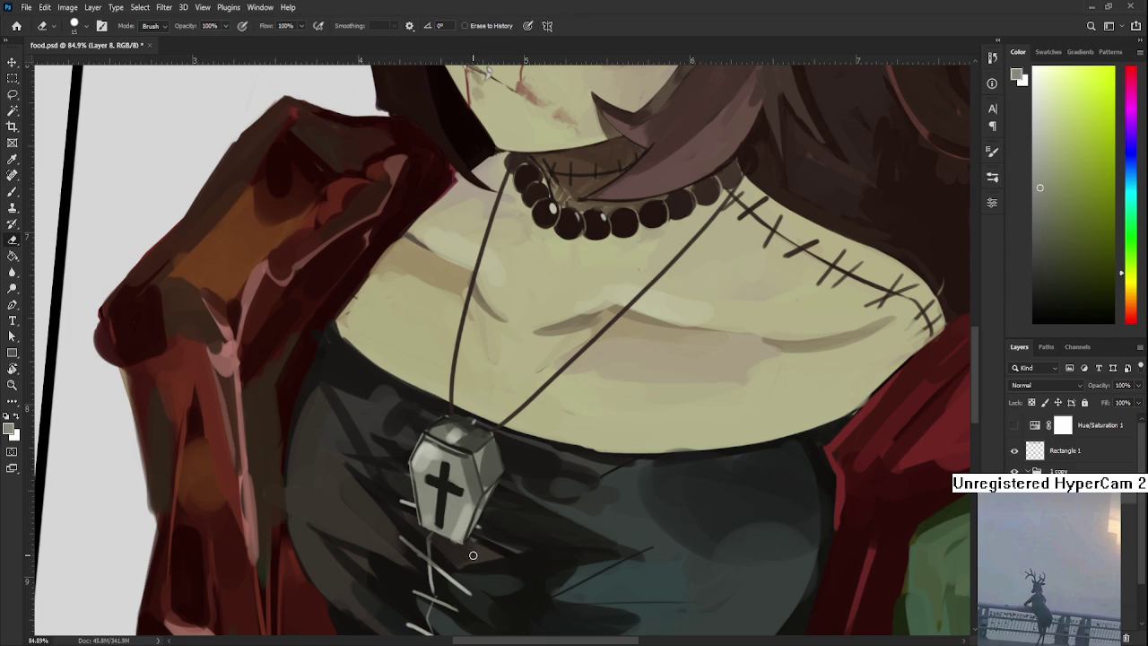
scroll(505, 520, "down", 2)
scroll(556, 482, "down", 4)
scroll(556, 482, "up", 1)
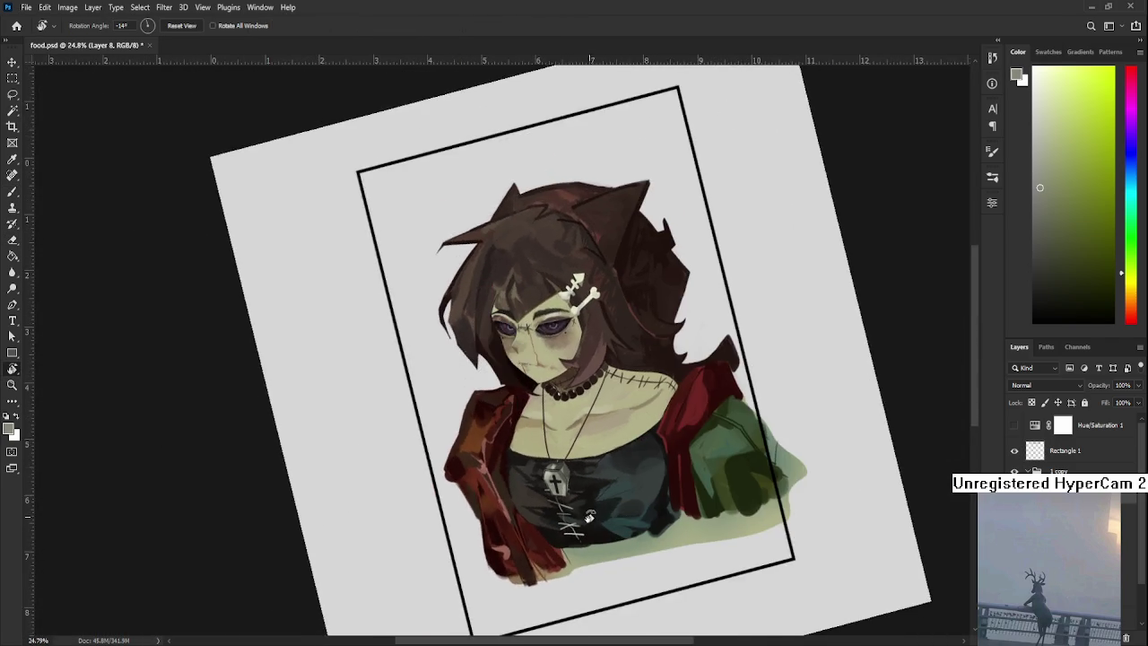
scroll(551, 483, "up", 1)
scroll(538, 484, "up", 2)
key("b")
left_click(520, 485, "alt")
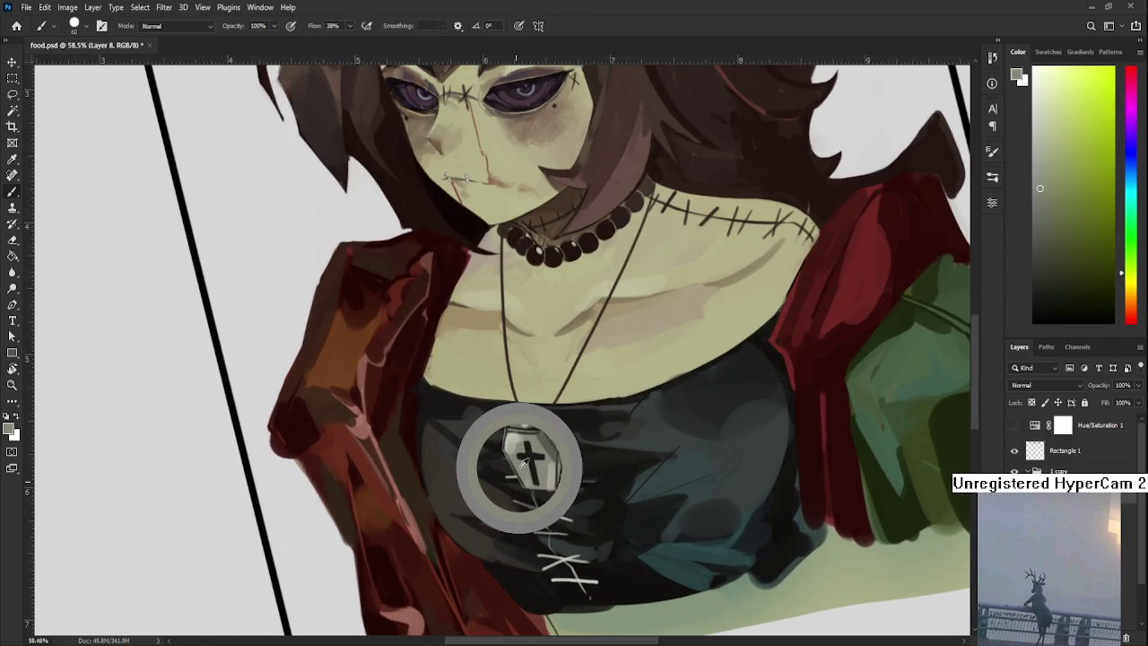
left_click_drag(517, 457, 511, 453)
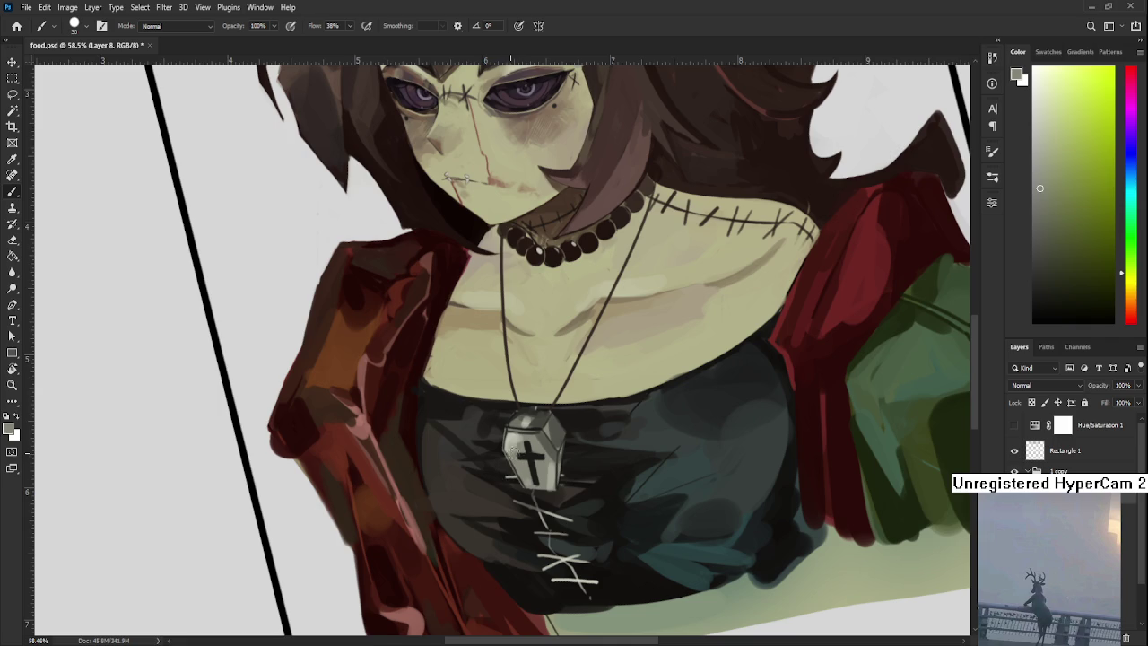
left_click(541, 416, "alt")
left_click_drag(528, 475, 532, 485)
Tilt the canvas view, then zoom out to the whole artwork and reset rotation to 0°.
key("r")
left_click_drag(578, 435, 496, 459)
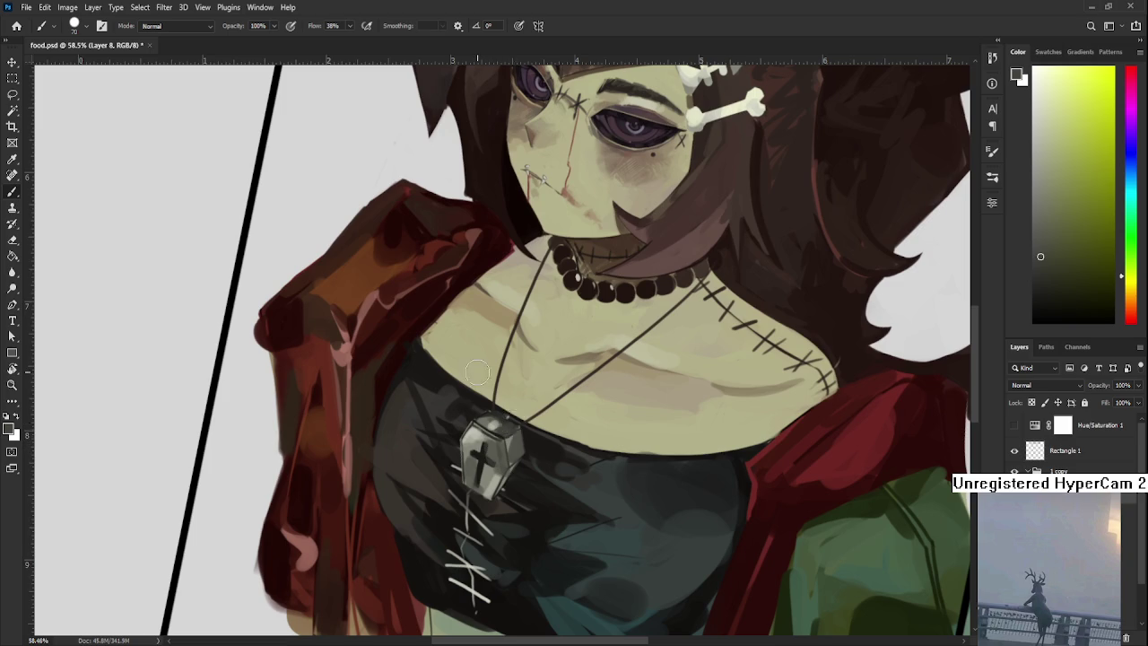
key("ctrl+0")
key("r")
key("Escape")
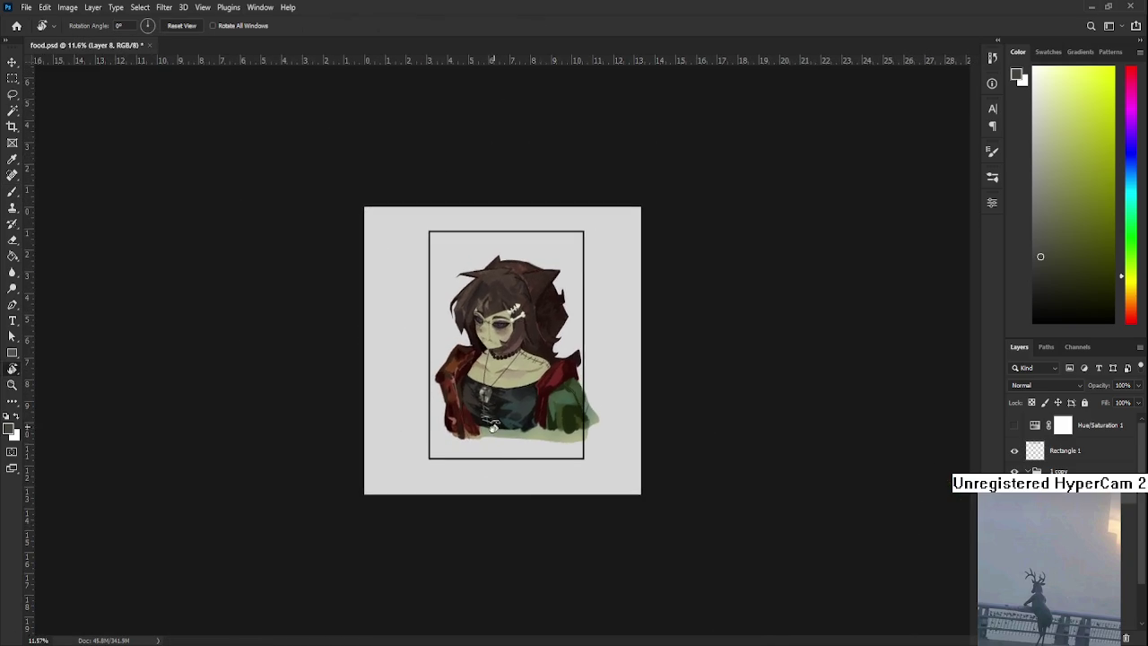
Check the painting's values in a grayscale preview, then zoom in close on the pendant.
key("ctrl+0")
scroll(467, 431, "up", 2)
left_click(1014, 425)
left_click(1014, 425)
scroll(459, 443, "up", 2)
scroll(458, 442, "up", 2)
left_click(397, 404)
Outline the pendant lid's upper-left edge in dark grey with an 8 px brush.
key("b")
key("bracketleft")
key("bracketleft")
key("bracketleft")
key("bracketleft")
key("bracketleft")
left_click_drag(426, 370, 397, 401)
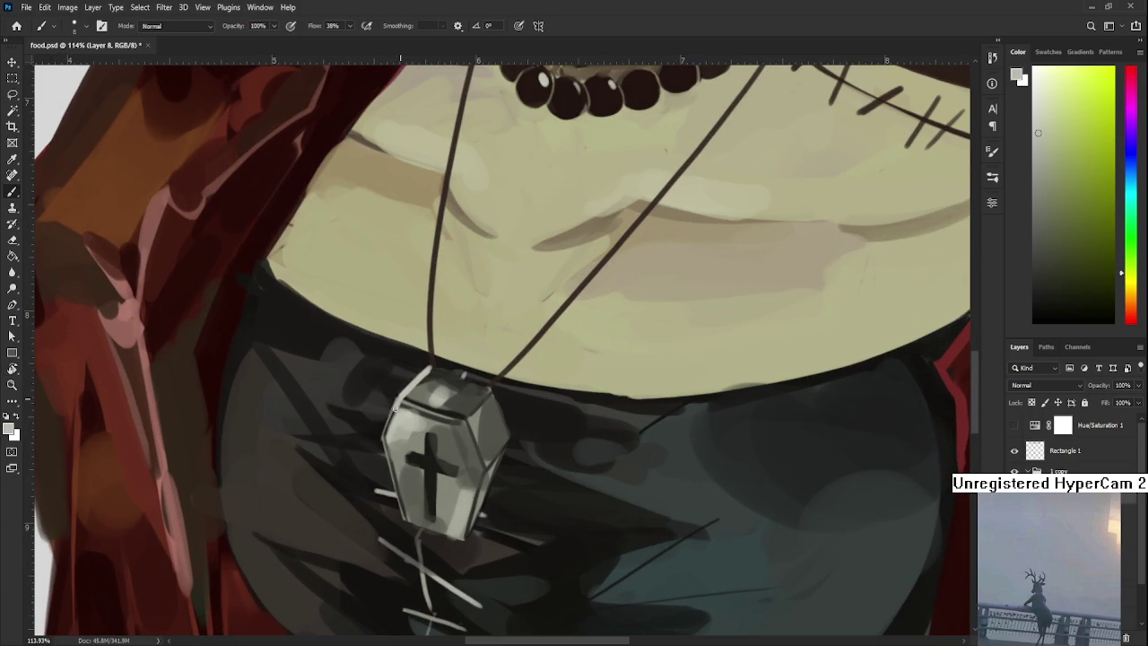
mouse_move(386, 433)
left_mouse_down()
mouse_move(400, 518)
mouse_move(384, 492)
left_mouse_up()
key("ctrl+z")
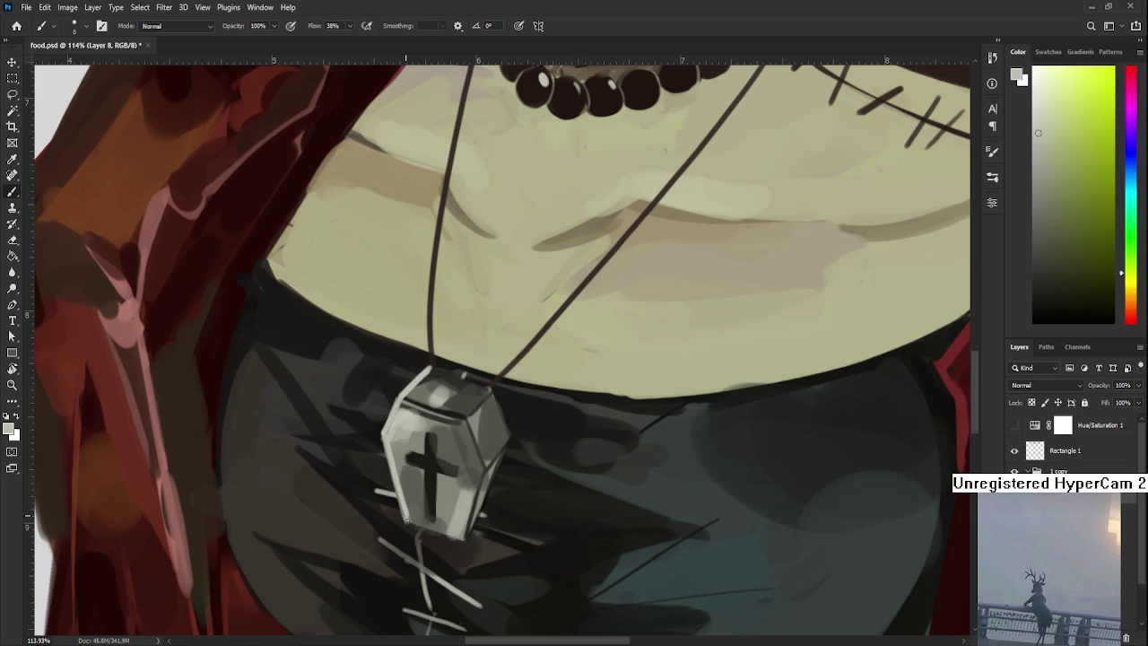
left_click_drag(472, 456, 422, 506)
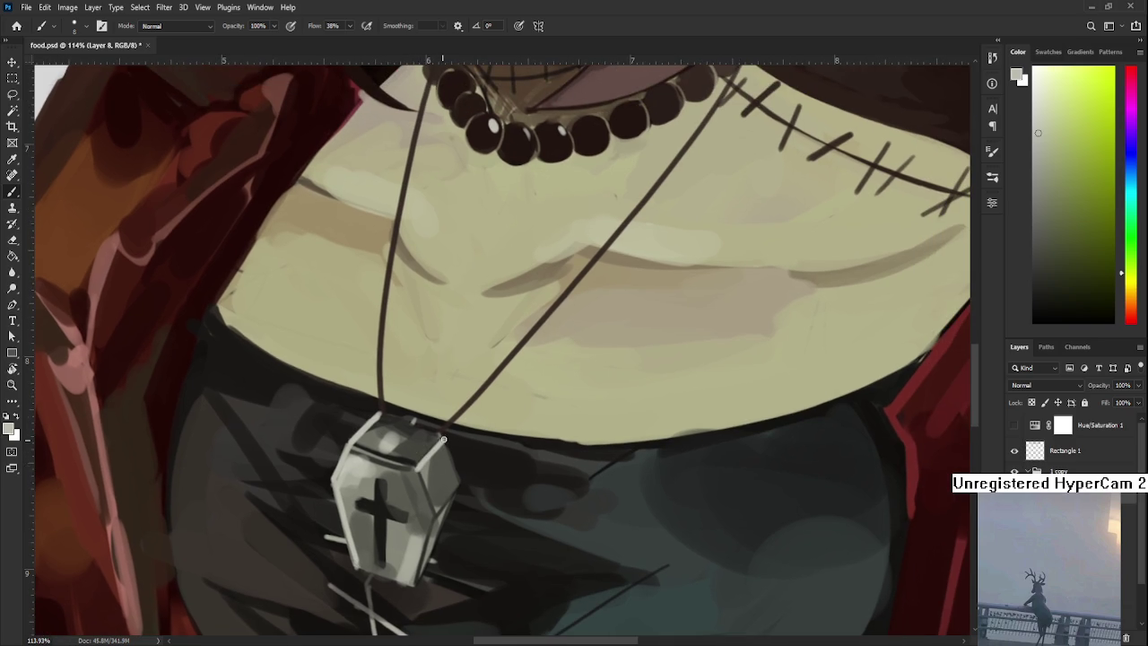
Sample dark and light pendant tones and rotate the view about 30° clockwise.
left_click(428, 459, "alt")
left_click(428, 484, "alt")
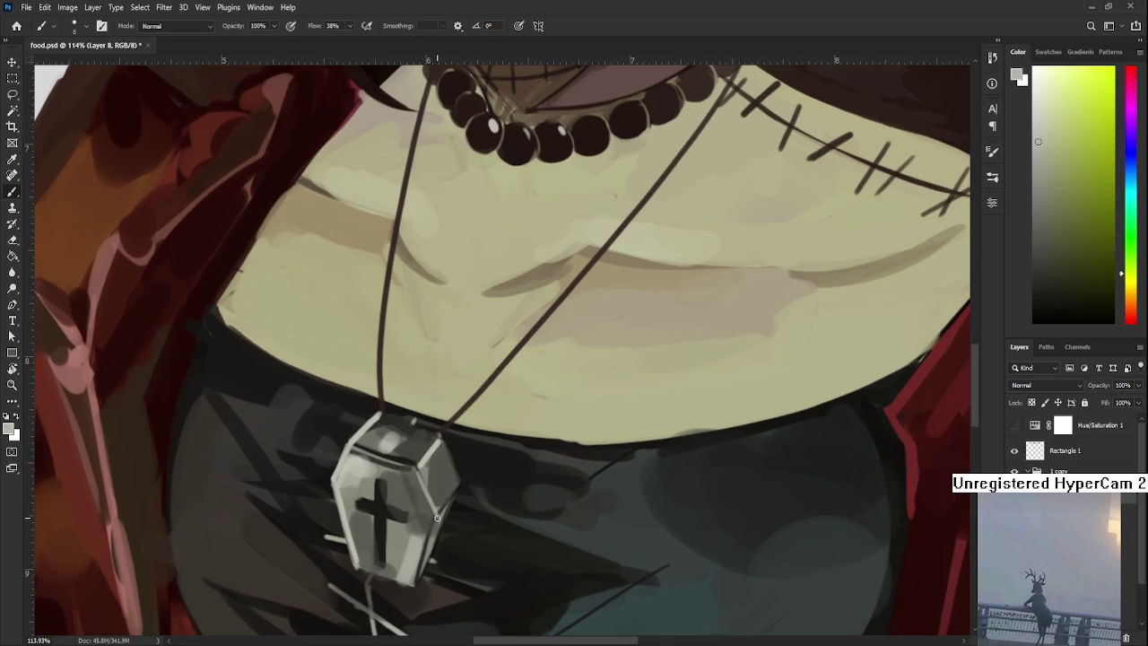
left_click(456, 462, "alt")
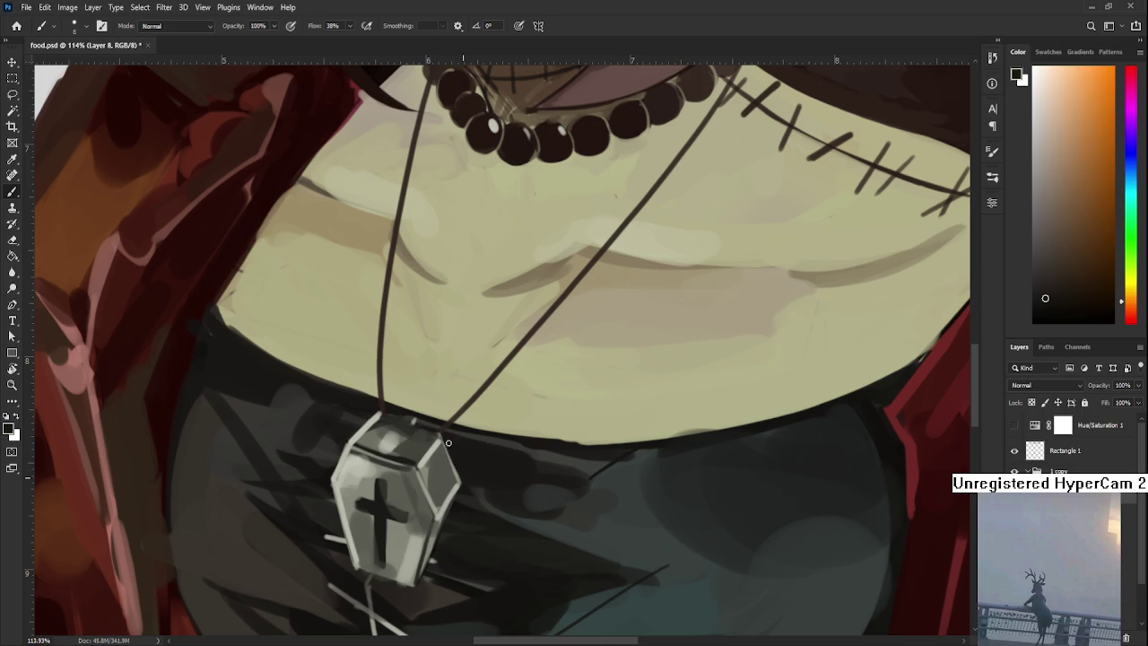
key("e")
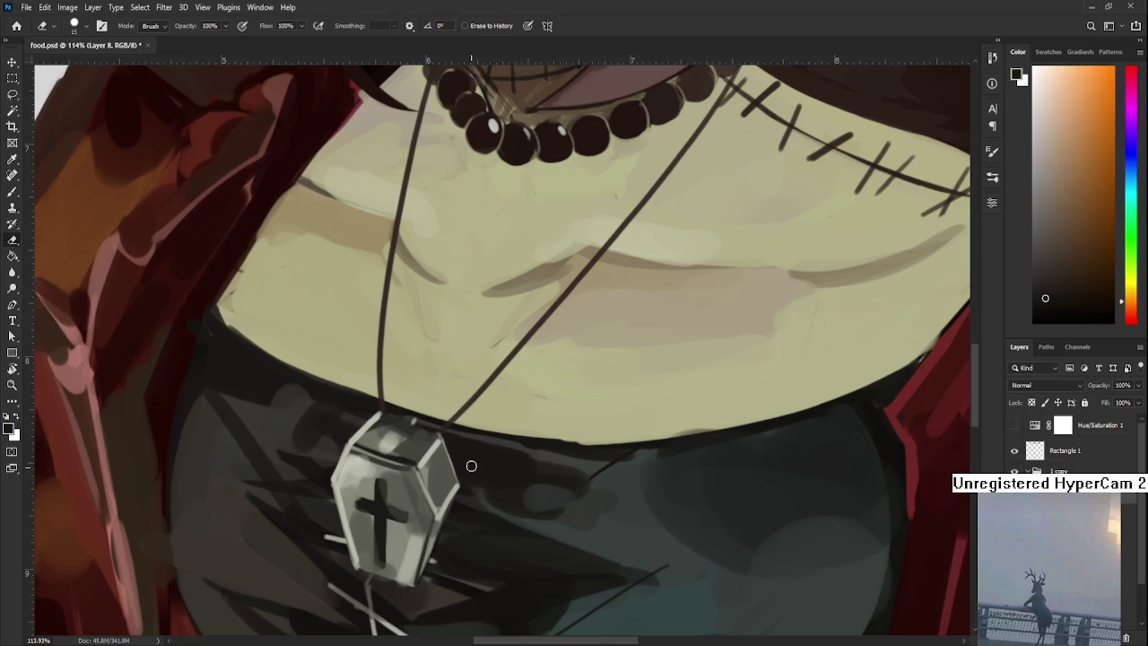
key("r")
left_click_drag(471, 574, 271, 500)
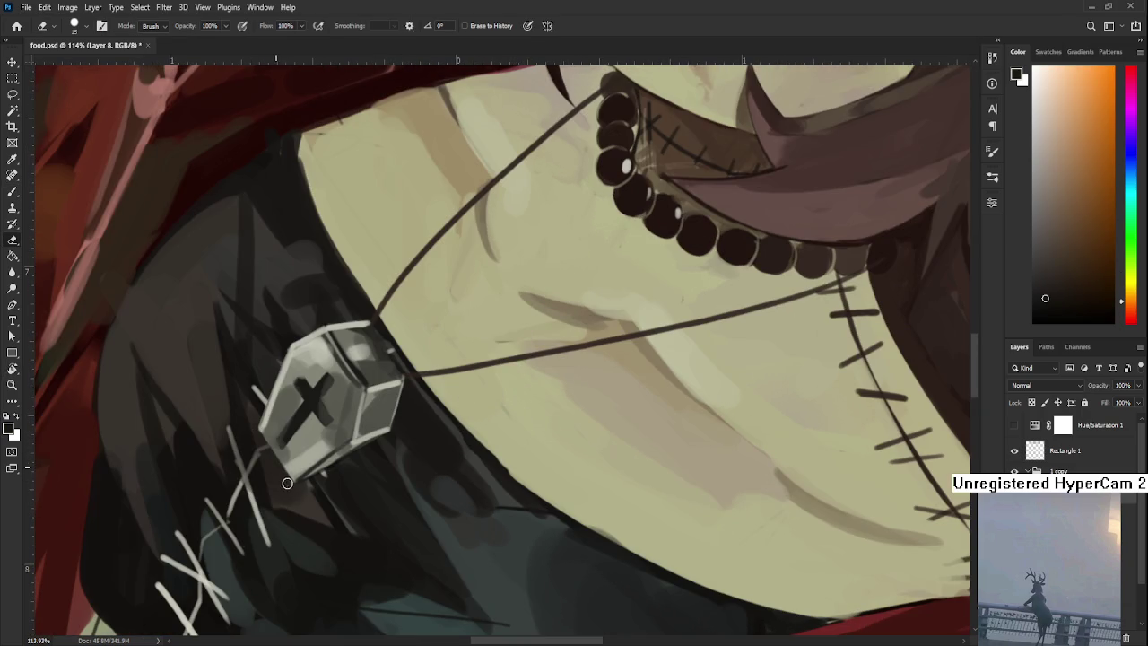
key("b")
Sample dark and light greys near the pendant, then reset the view rotation.
left_click(345, 357, "alt")
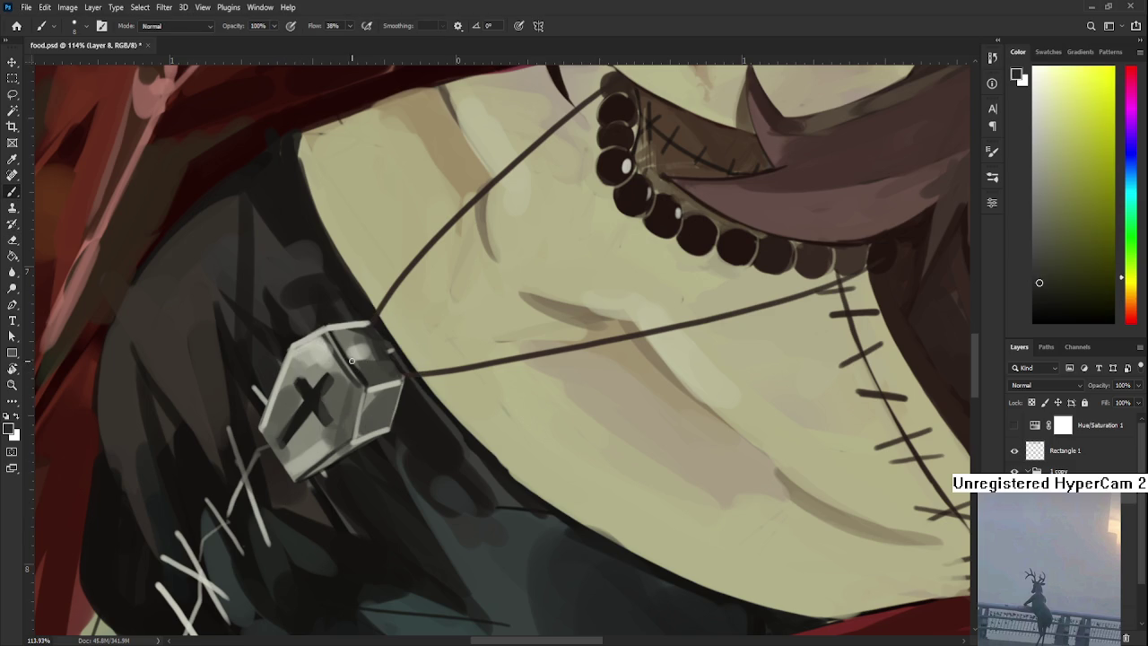
left_click(353, 359, "alt")
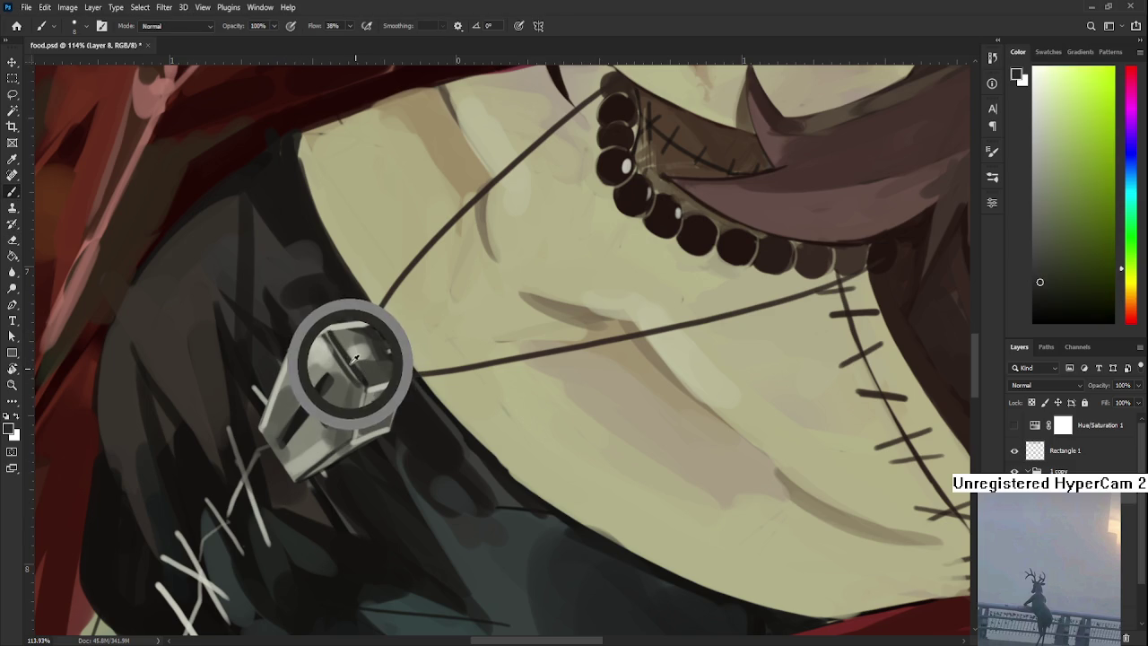
left_click(272, 420, "alt")
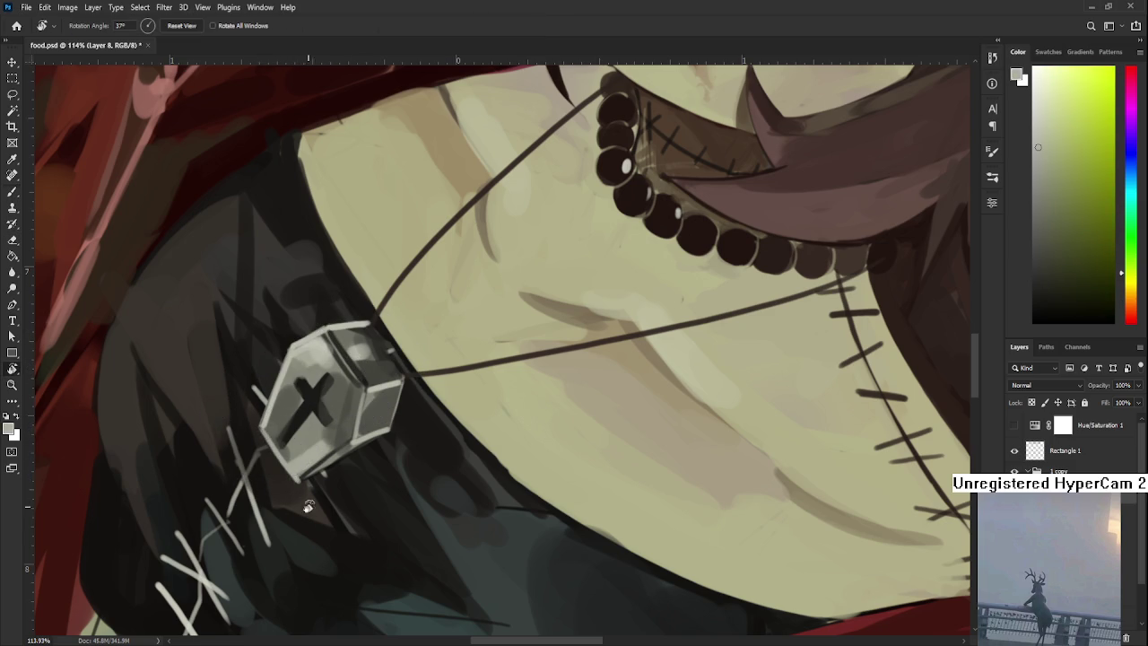
key("r")
left_click_drag(307, 502, 536, 480)
key("Escape")
key("e")
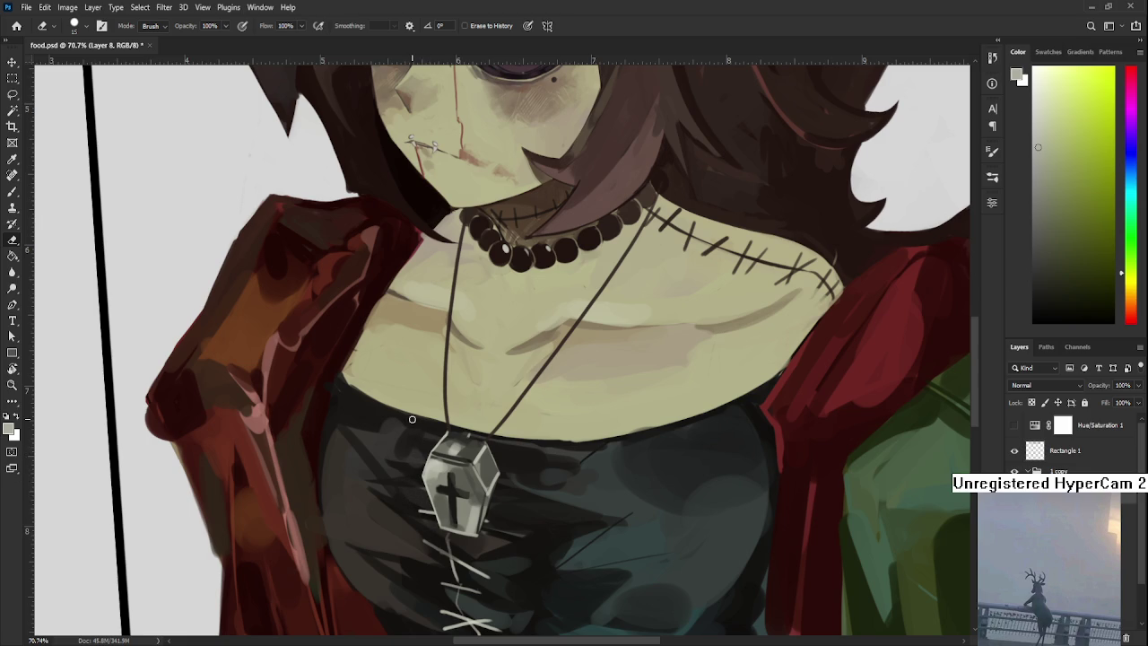
Straighten the canvas view to 0° and zoom in on the pendant.
scroll(412, 419, "down", 5)
scroll(628, 440, "down", 3)
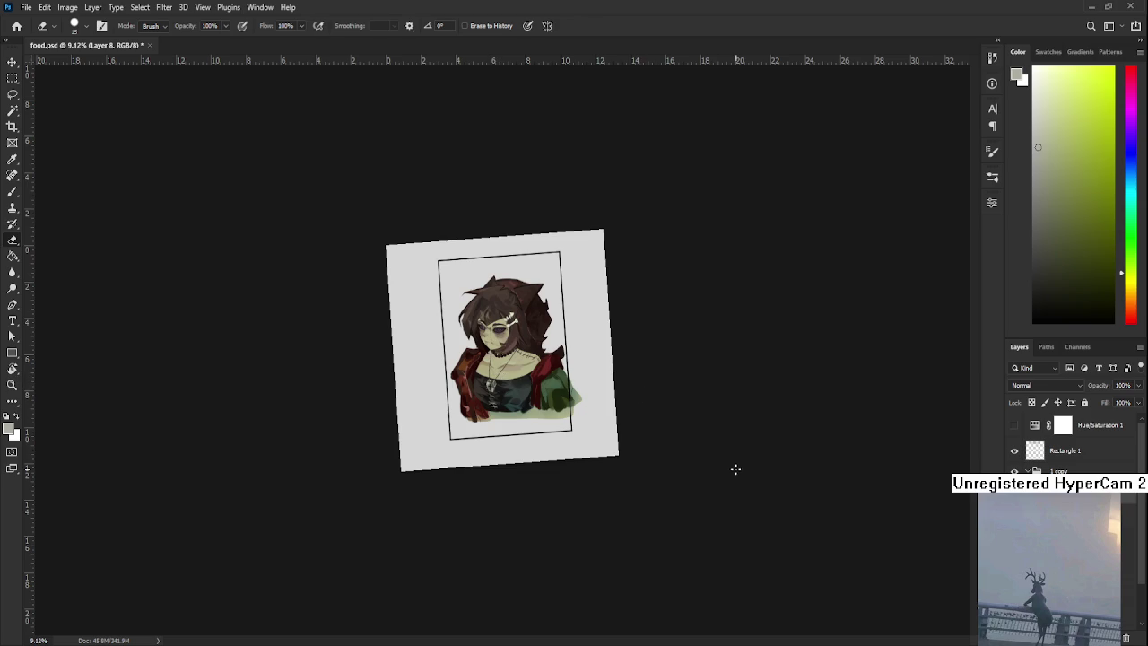
key("r")
key("Escape")
scroll(514, 408, "up", 5)
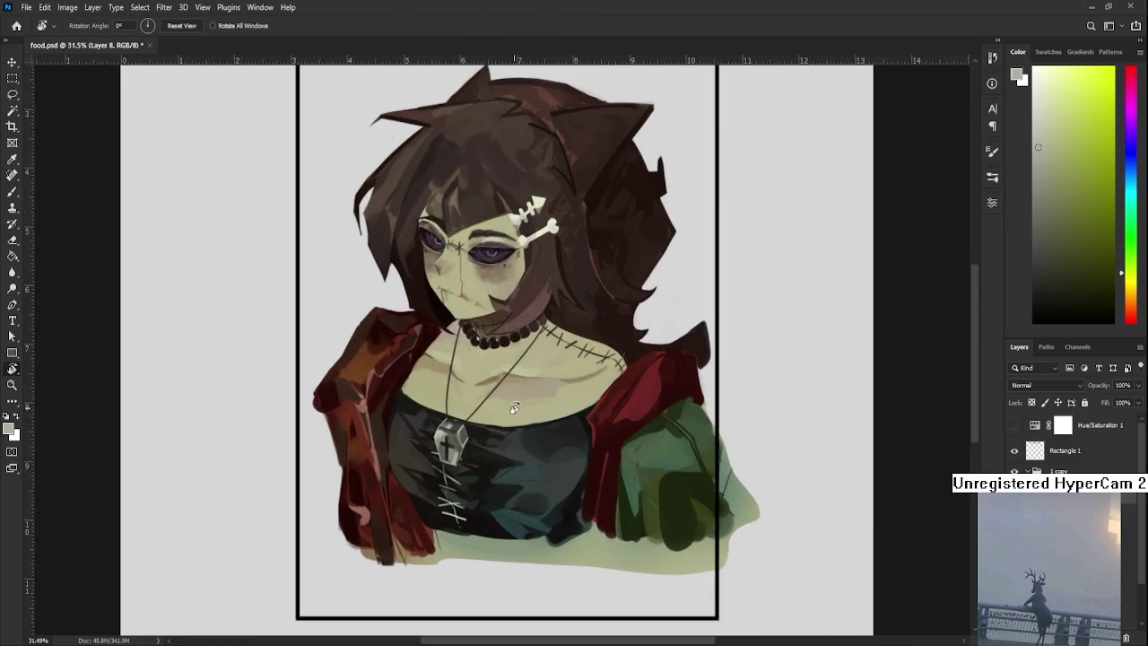
scroll(454, 420, "up", 2)
scroll(448, 435, "up", 2)
scroll(442, 448, "up", 2)
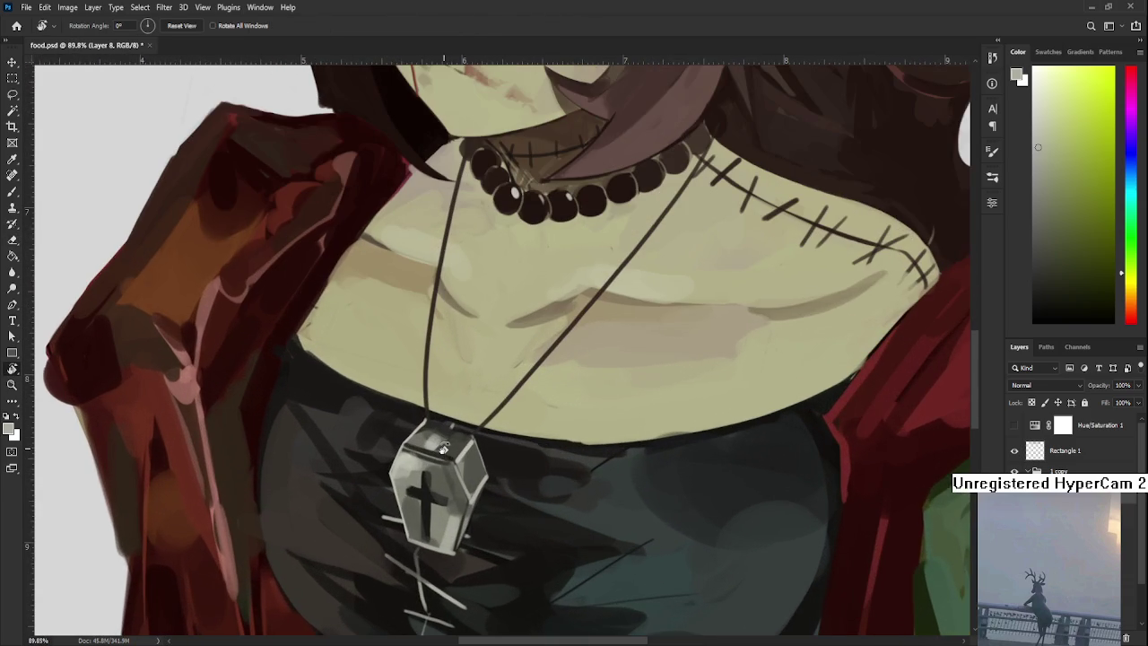
Lasso the pendant, skew its right side inward and nudge it up about 5 px.
key("l")
left_click_drag(428, 424, 420, 425)
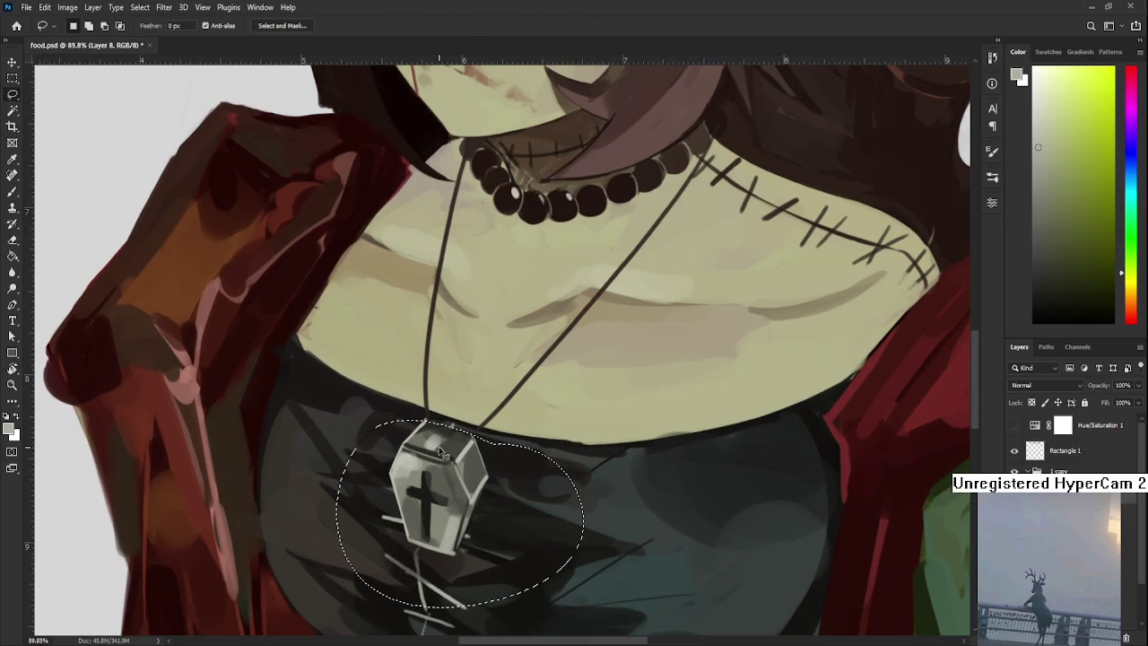
key("ctrl+t")
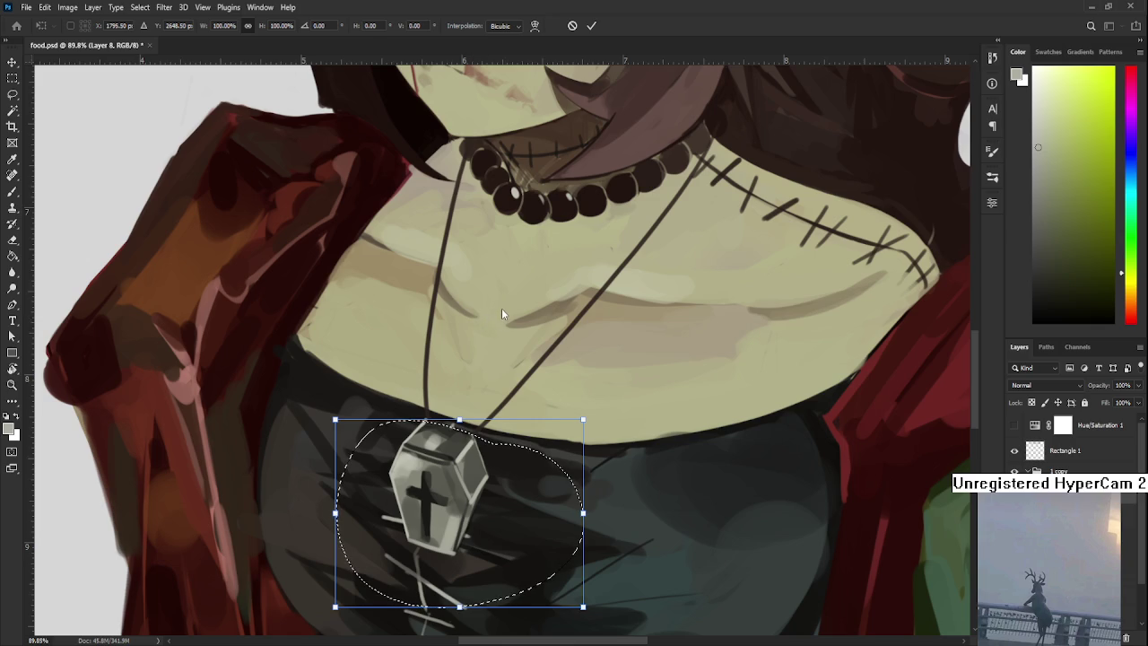
left_click_drag(583, 606, 556, 610)
left_click_drag(488, 573, 489, 569)
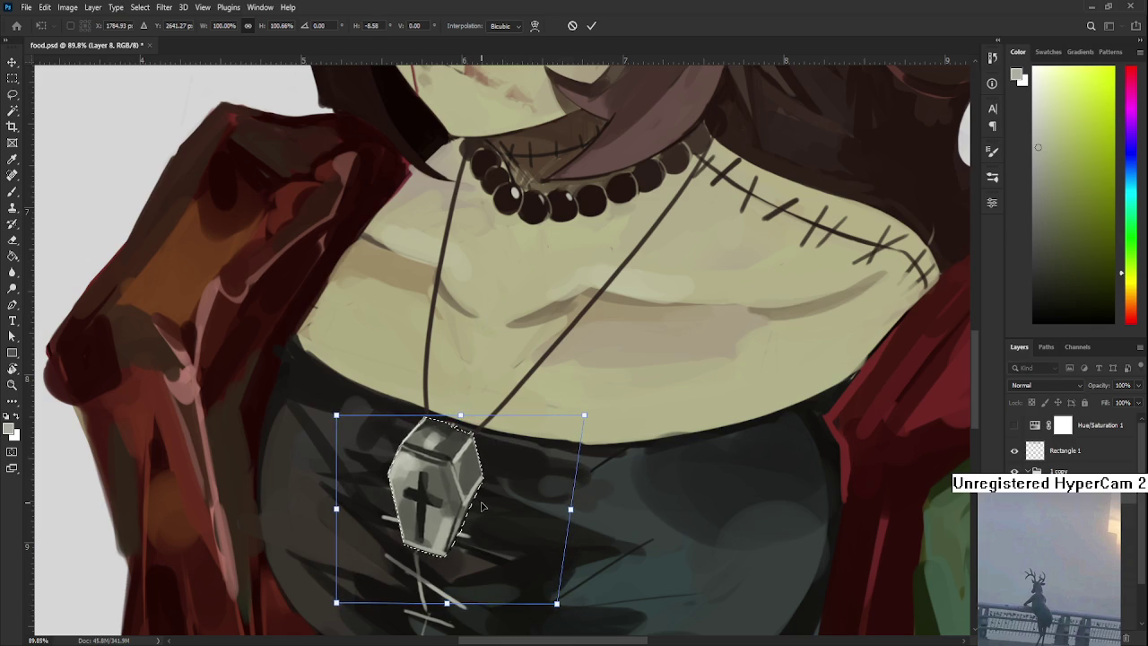
key("Return")
Zoom and pan around the reshaped pendant's top and cord to inspect the result.
scroll(489, 509, "down", 2, "alt")
scroll(495, 511, "up", 1, "alt")
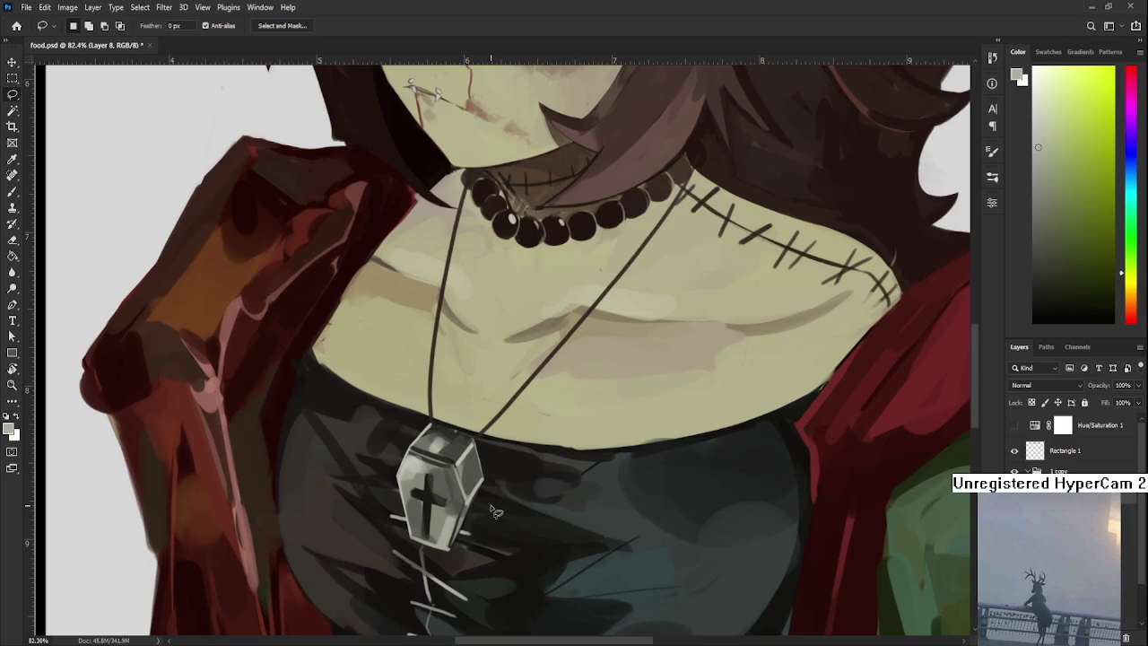
scroll(449, 471, "up", 2, "alt")
scroll(413, 444, "up", 2, "alt")
key("b")
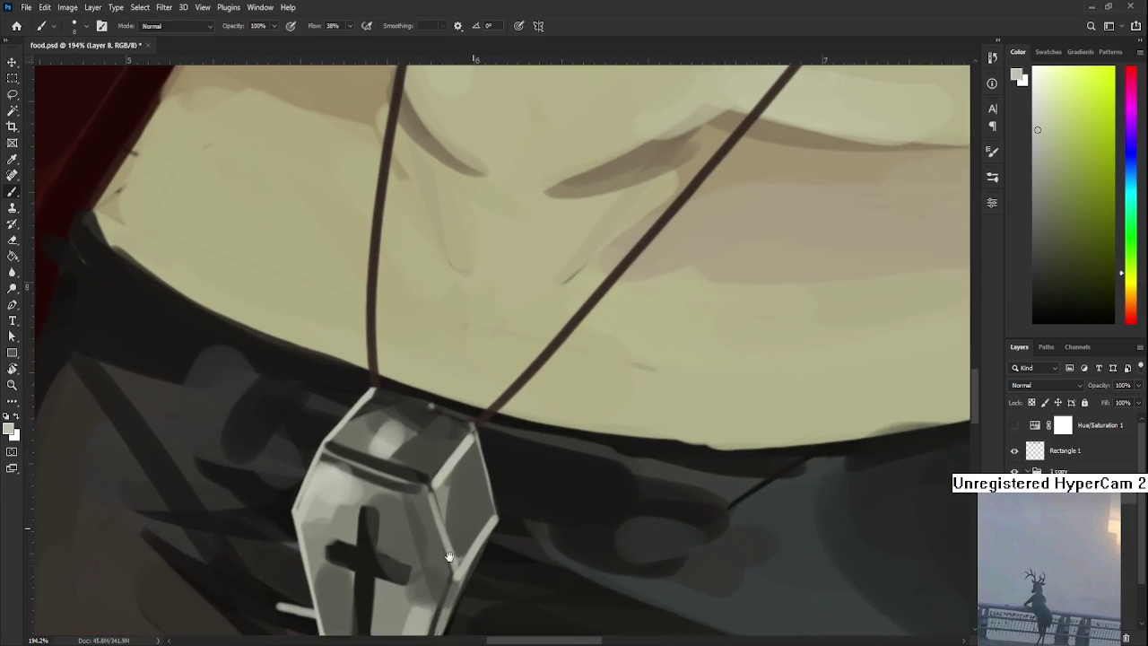
mouse_move(472, 370)
left_mouse_down()
mouse_move(338, 463)
mouse_move(407, 489)
left_mouse_up()
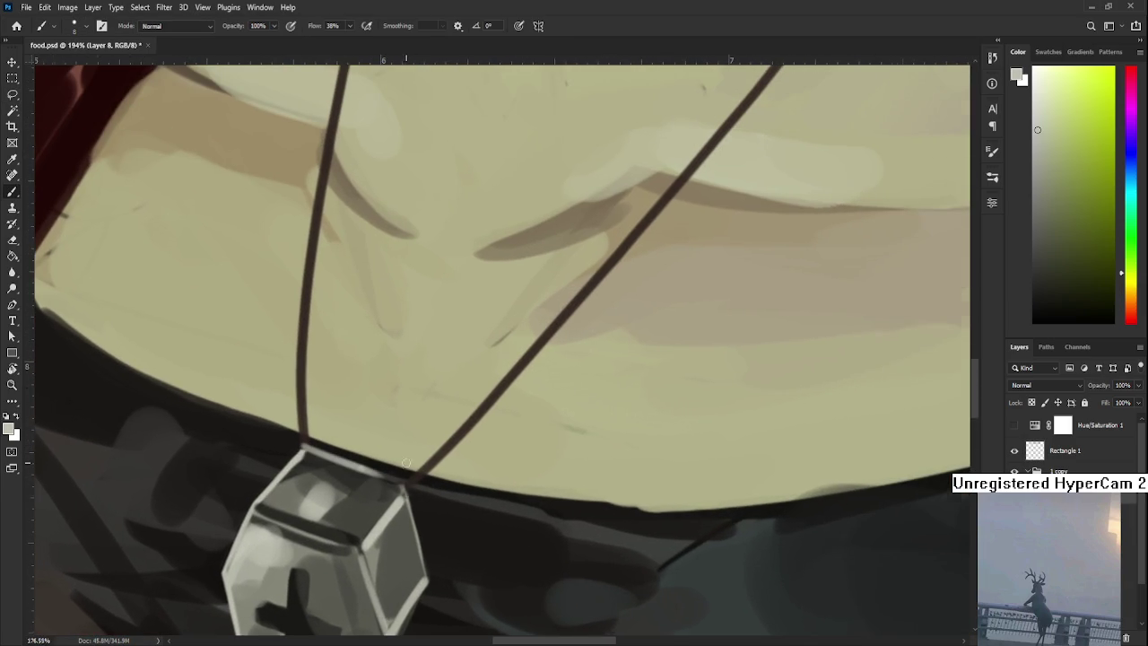
scroll(405, 471, "down", 2, "alt")
scroll(421, 453, "down", 3, "alt")
scroll(444, 431, "up", 1, "alt")
scroll(443, 430, "down", 3, "alt")
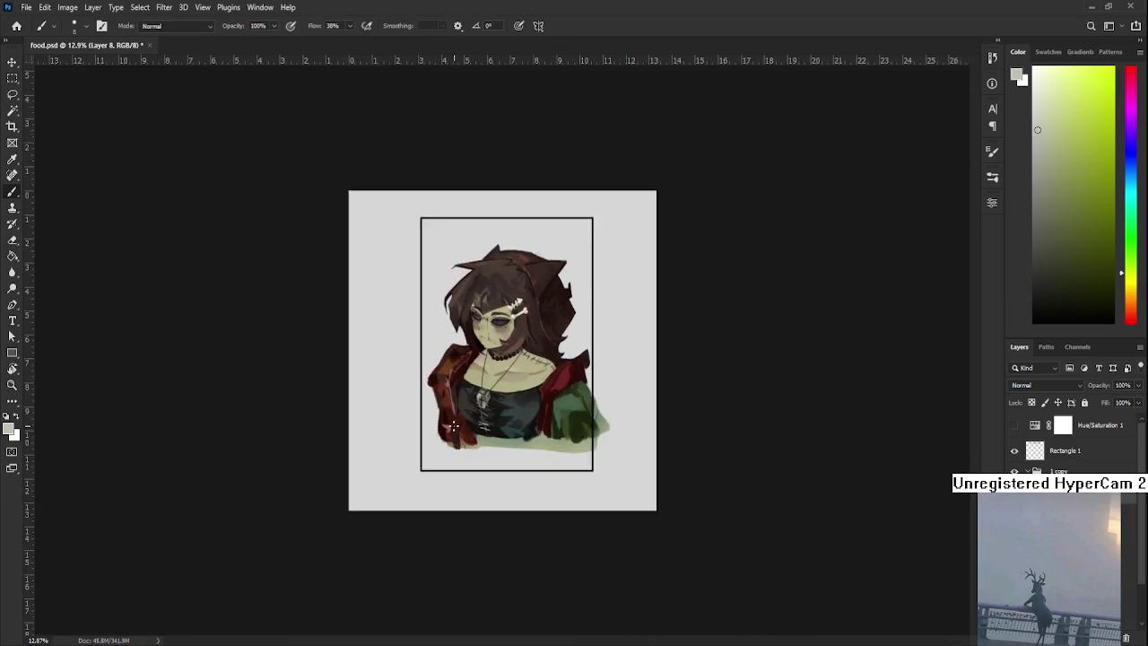
scroll(457, 421, "down", 2, "alt")
scroll(460, 419, "up", 2, "alt")
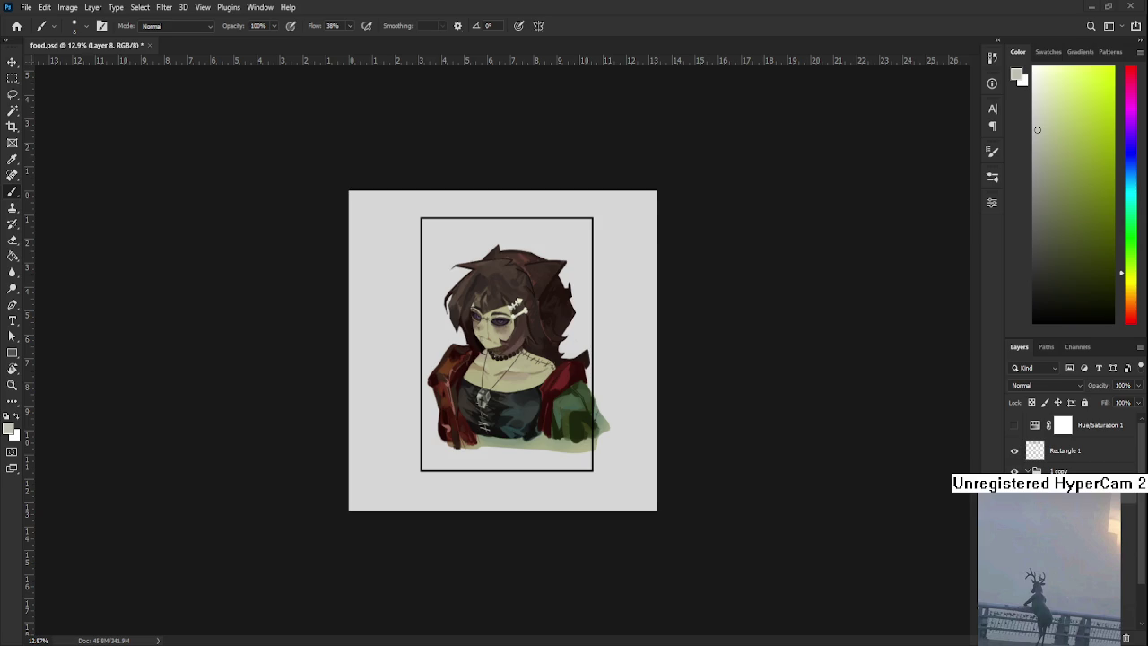
Zoom in on the chest area and pick a darker tan-olive painting colour.
scroll(503, 339, "up", 1)
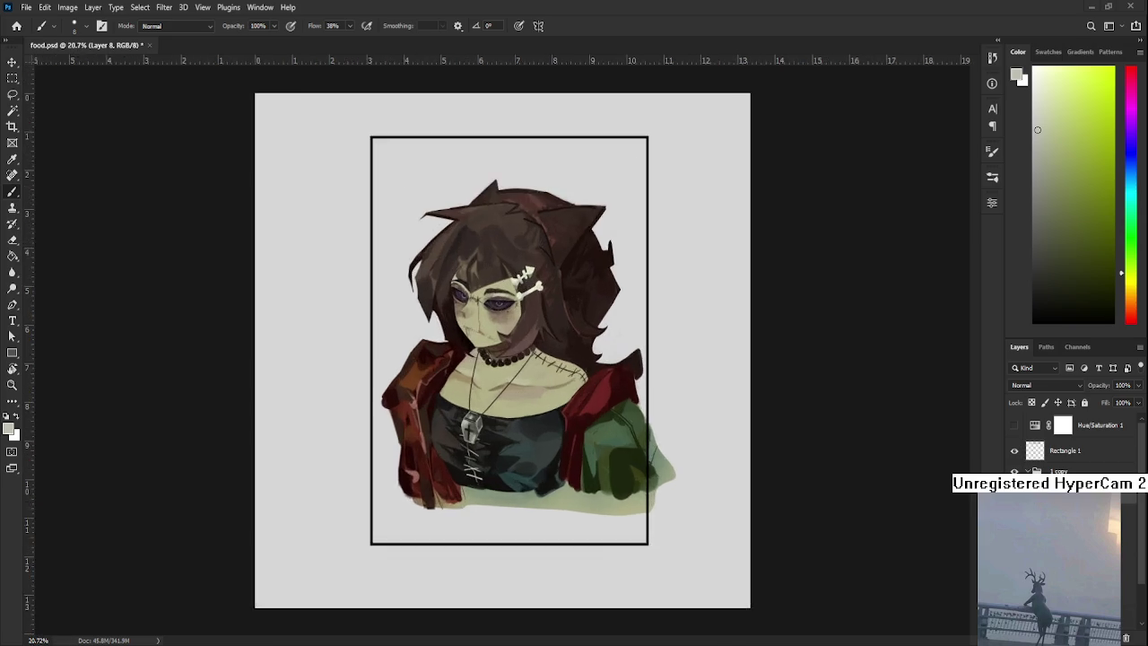
scroll(503, 339, "up", 4)
scroll(465, 451, "up", 2)
scroll(465, 451, "down", 2)
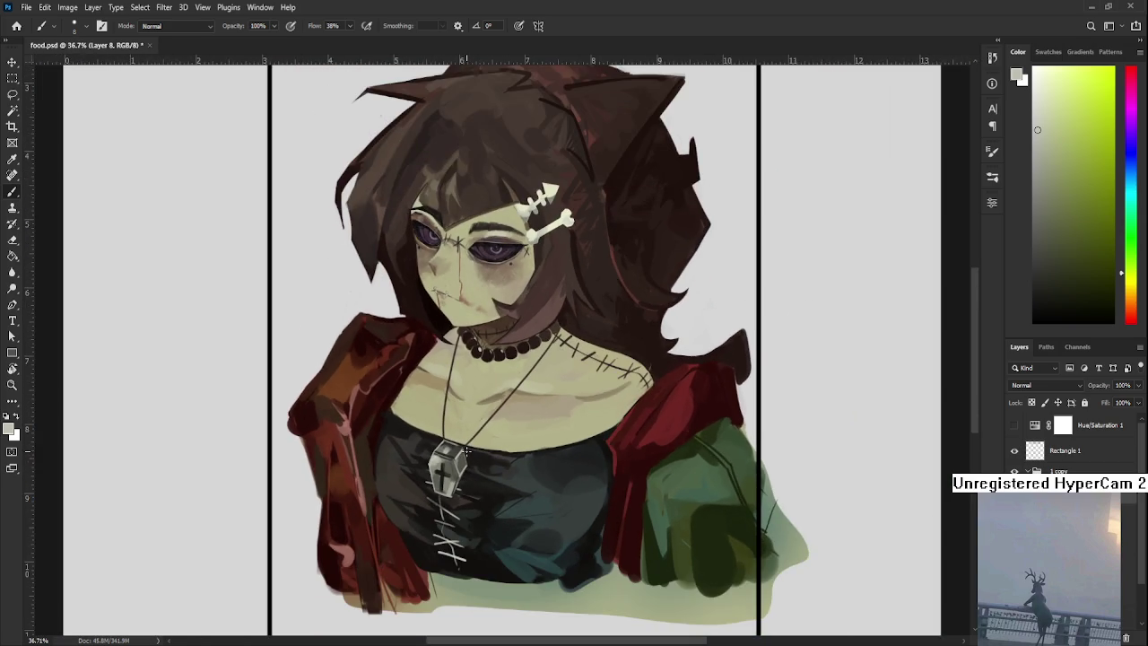
scroll(506, 571, "down", 2)
scroll(493, 547, "down", 1)
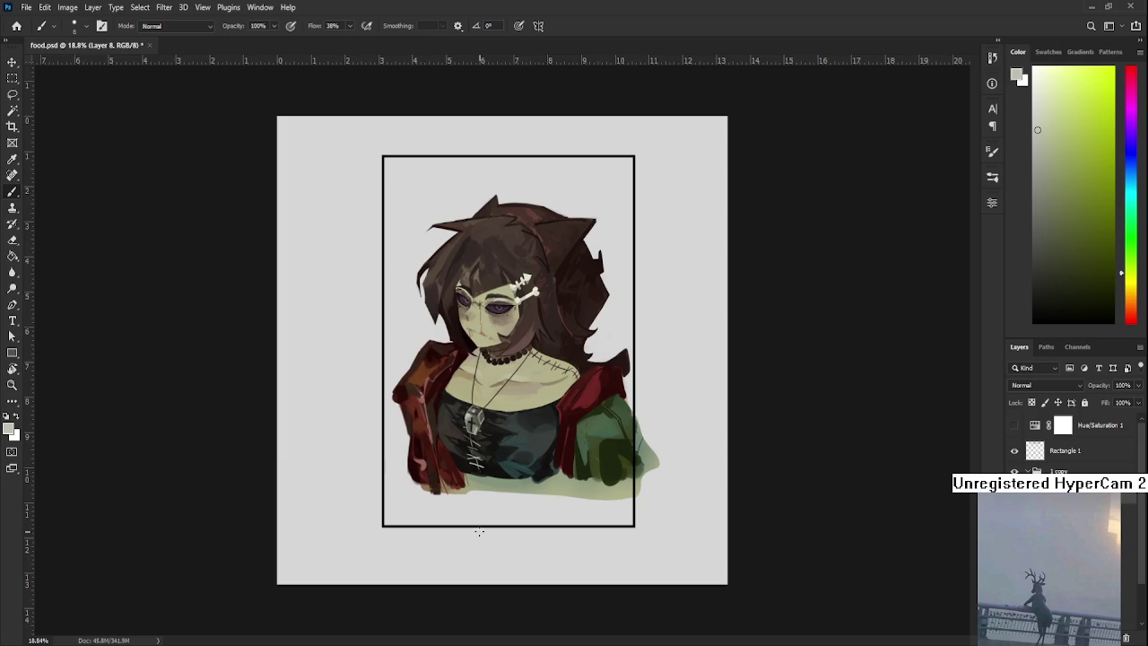
scroll(484, 529, "down", 1)
scroll(482, 526, "down", 2)
scroll(480, 511, "up", 1)
scroll(471, 466, "up", 2)
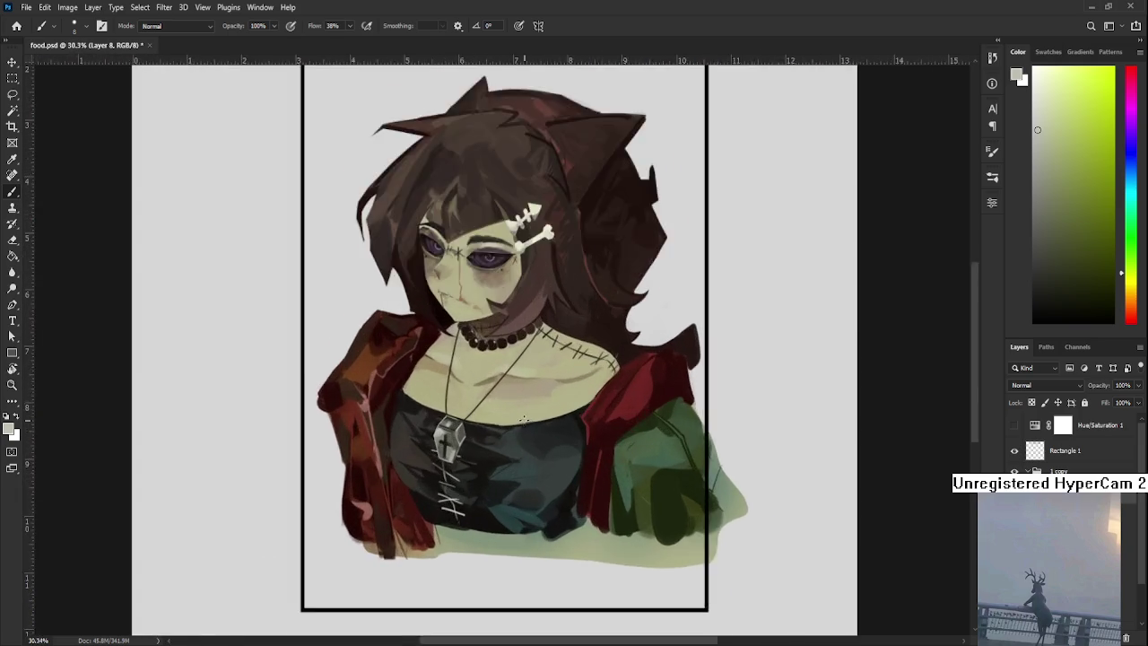
scroll(457, 404, "up", 2)
scroll(442, 331, "up", 1)
left_click(556, 356, "alt")
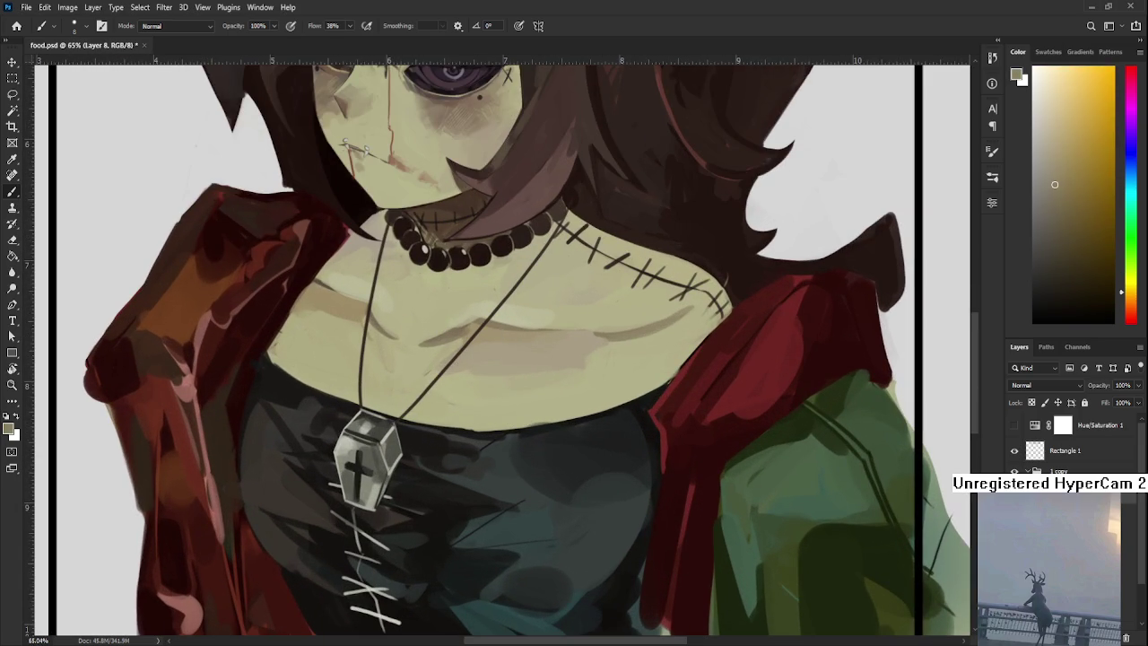
Enlarge the brush to 15 and paint skin tone along the shoulder and shirt edge.
left_click_drag(649, 452, 701, 503)
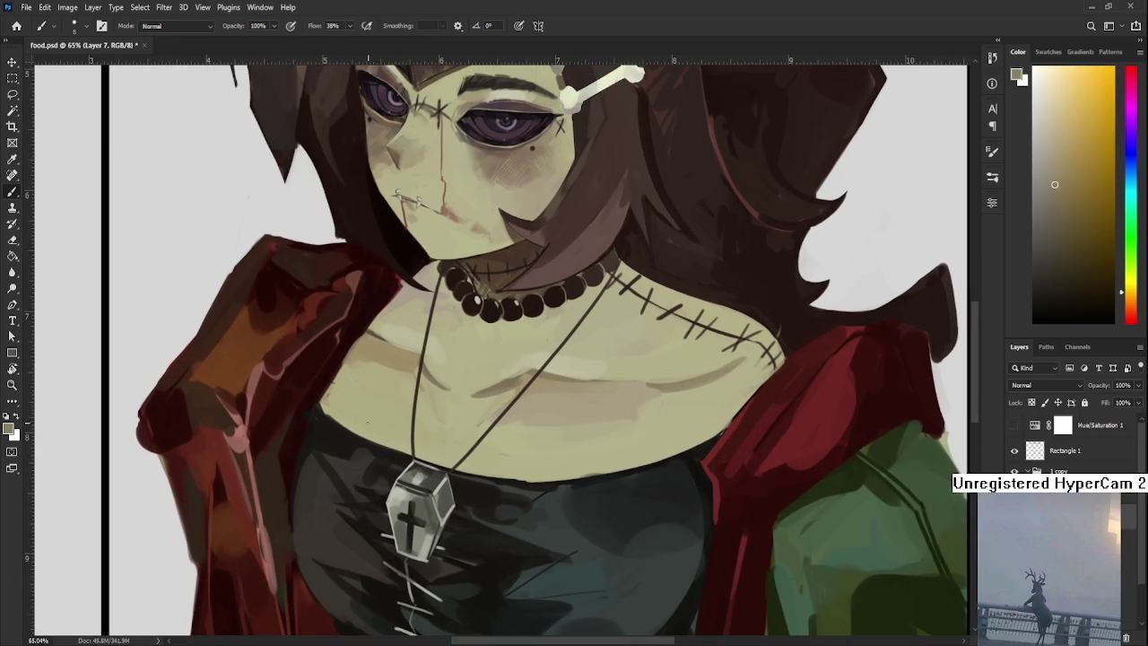
key("bracketright")
key("bracketright")
key("bracketright")
left_click_drag(333, 401, 328, 413)
left_click(344, 418, "alt")
left_click(342, 410, "alt")
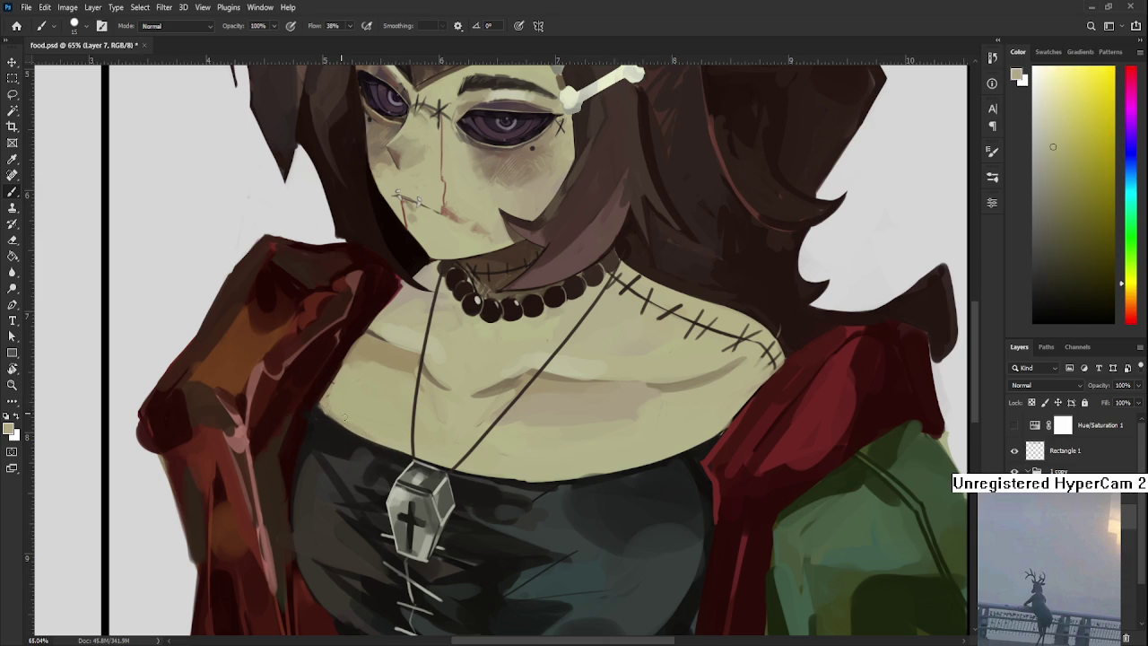
left_click(328, 400, "alt")
Sample skin colours near the pendant and chest to refine the painting colour.
left_click_drag(432, 438, 400, 415)
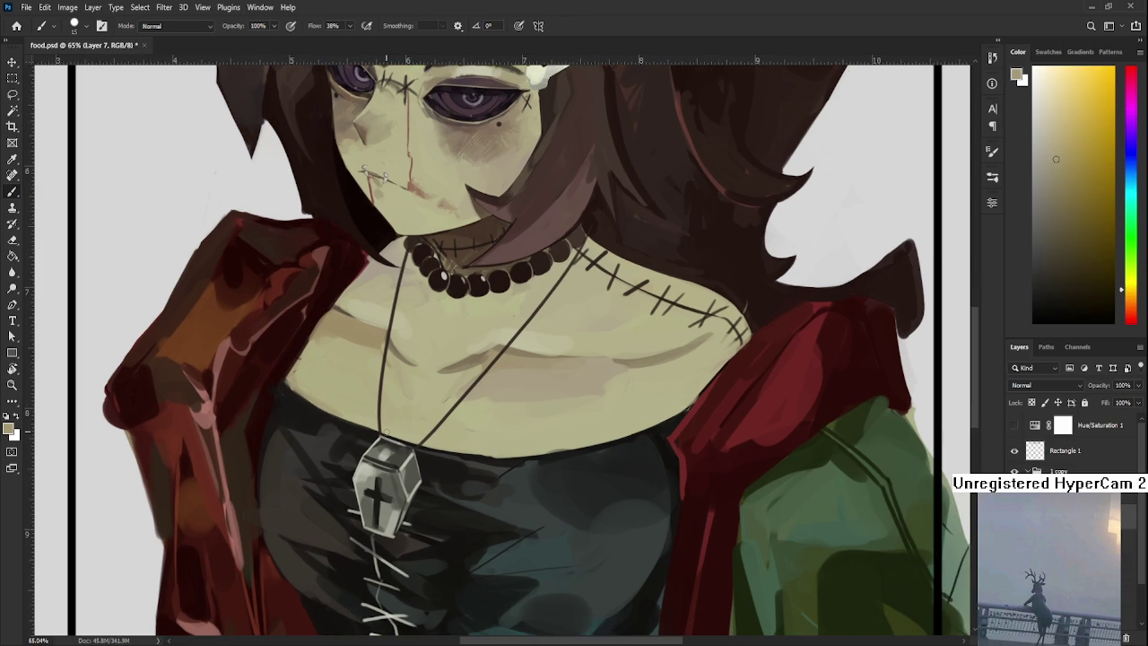
left_click(405, 429, "alt")
left_click(411, 432, "alt")
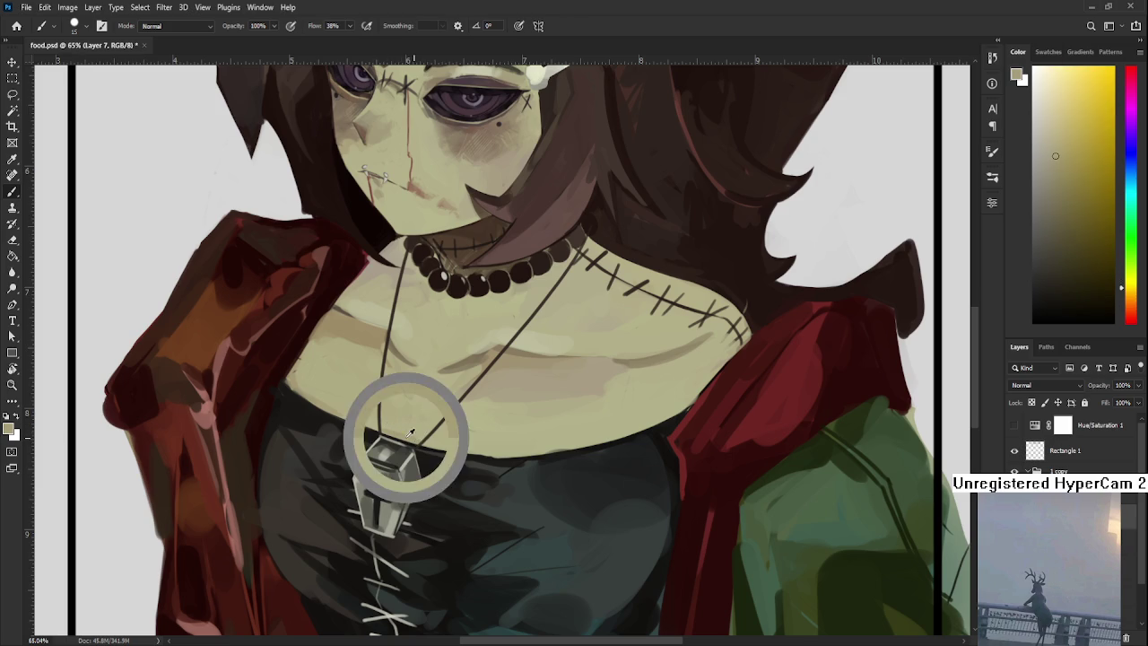
left_click(457, 435, "alt")
left_click(455, 441, "alt")
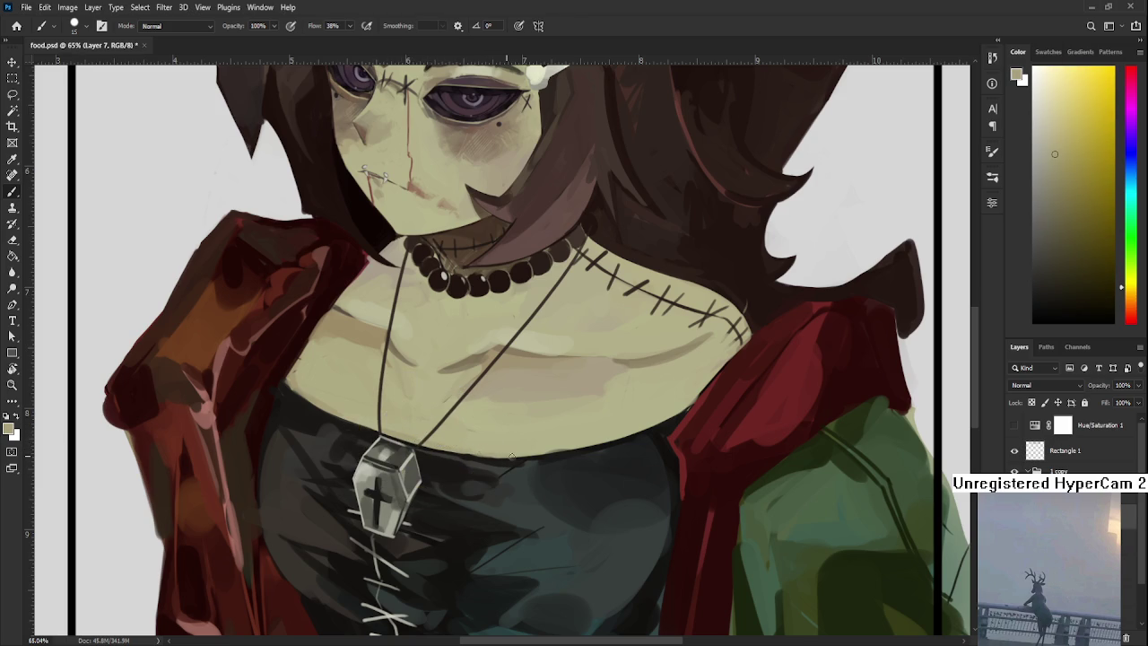
scroll(518, 451, "down", 1)
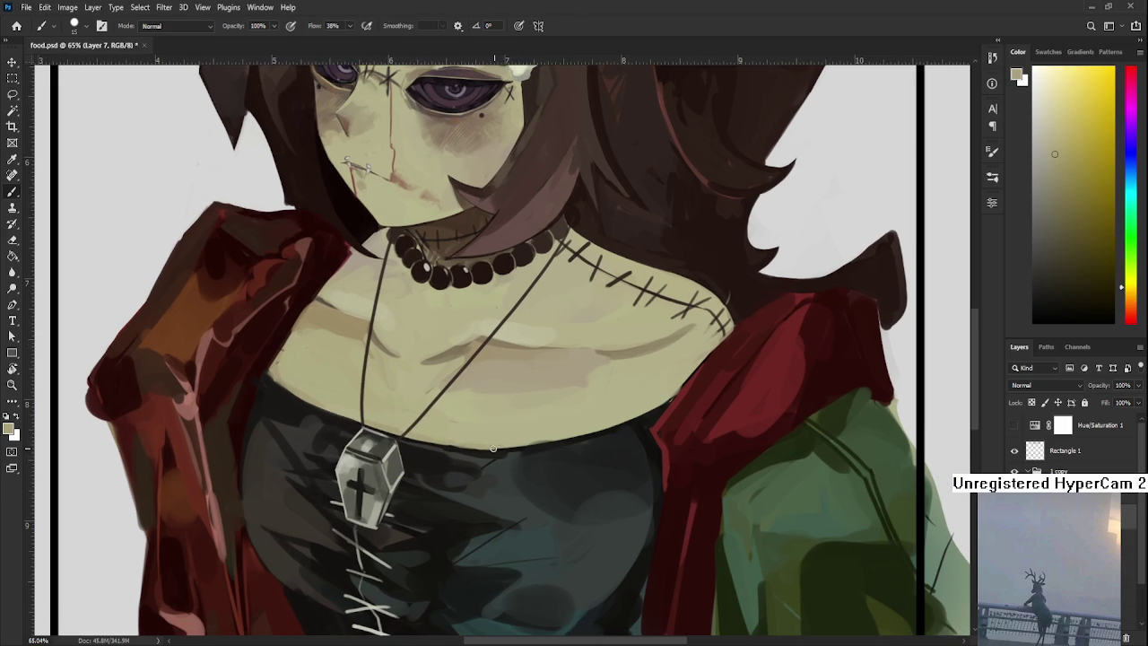
Sample warmer chest tones on the right side and rotate the view sideways.
left_click(534, 428, "alt")
left_click(527, 447, "alt")
left_click_drag(570, 434, 517, 447)
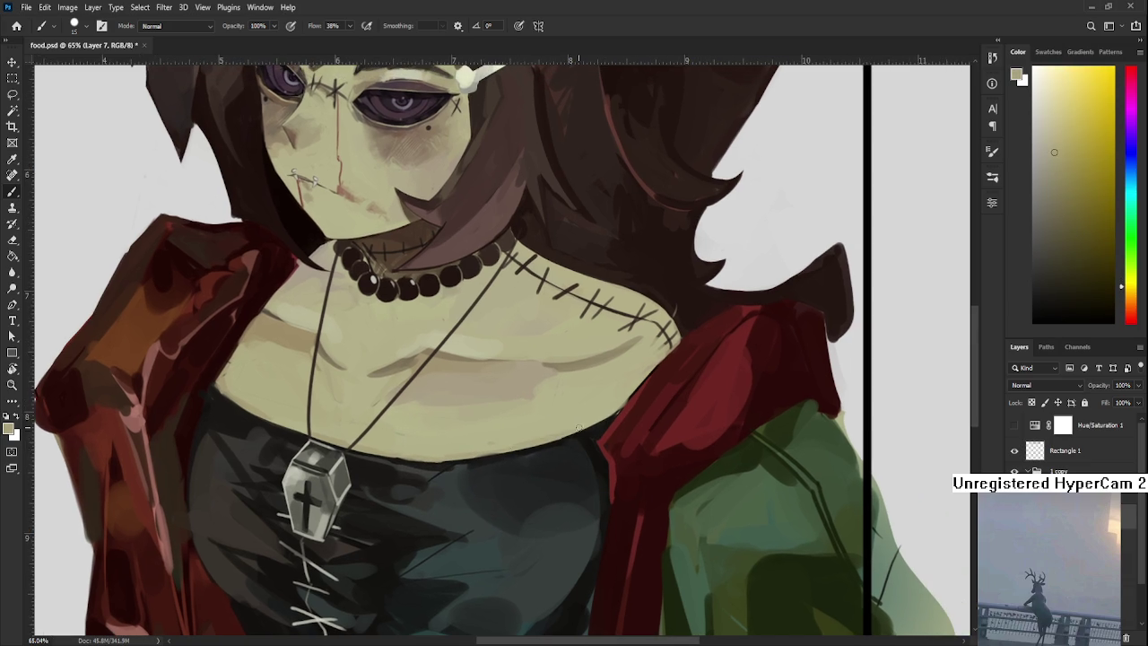
left_click(614, 400, "alt")
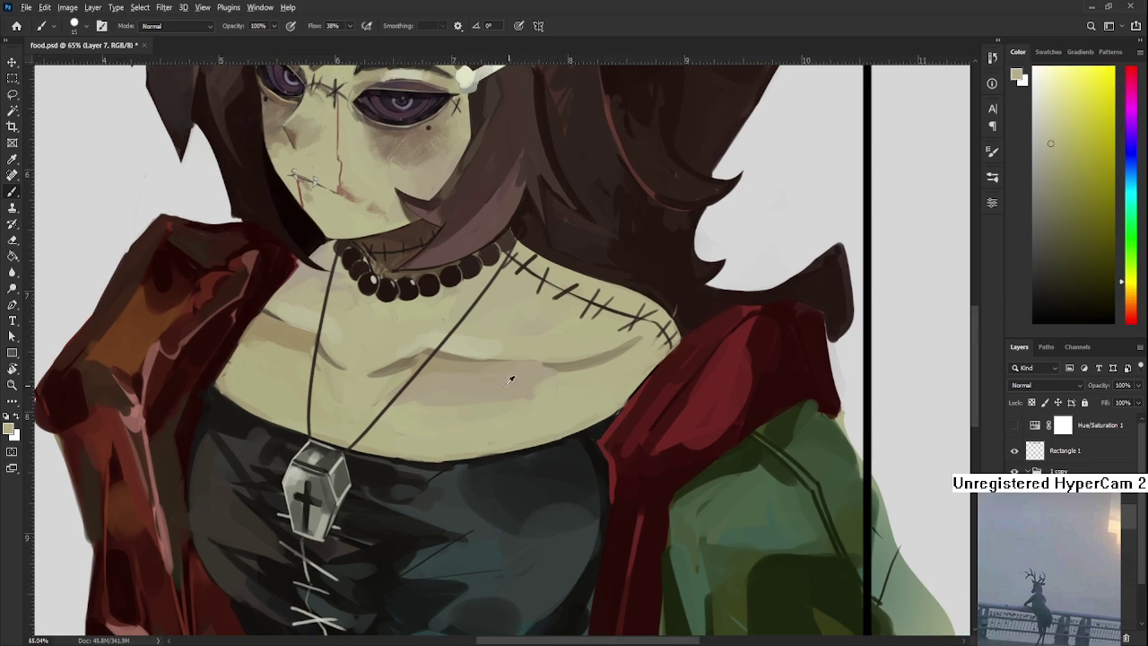
left_click(399, 359, "alt")
left_click_drag(430, 372, 409, 330)
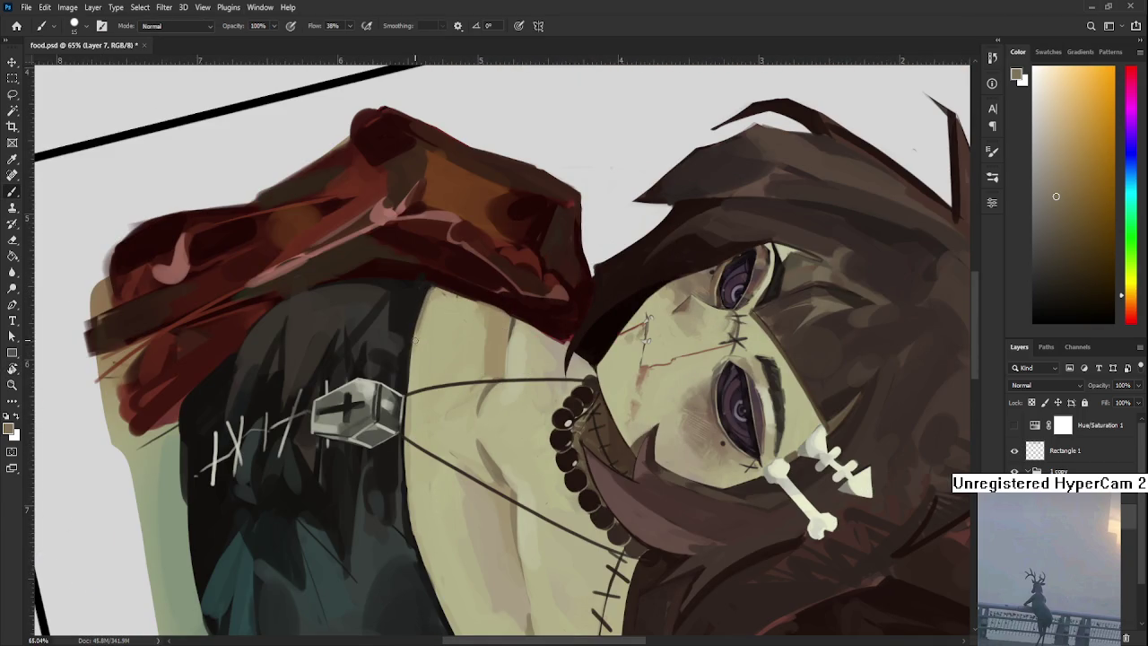
Paint a dark stroke along the hair-neck boundary, then recentre the view on the chest.
left_click_drag(413, 325, 406, 406)
scroll(407, 407, "down", 2)
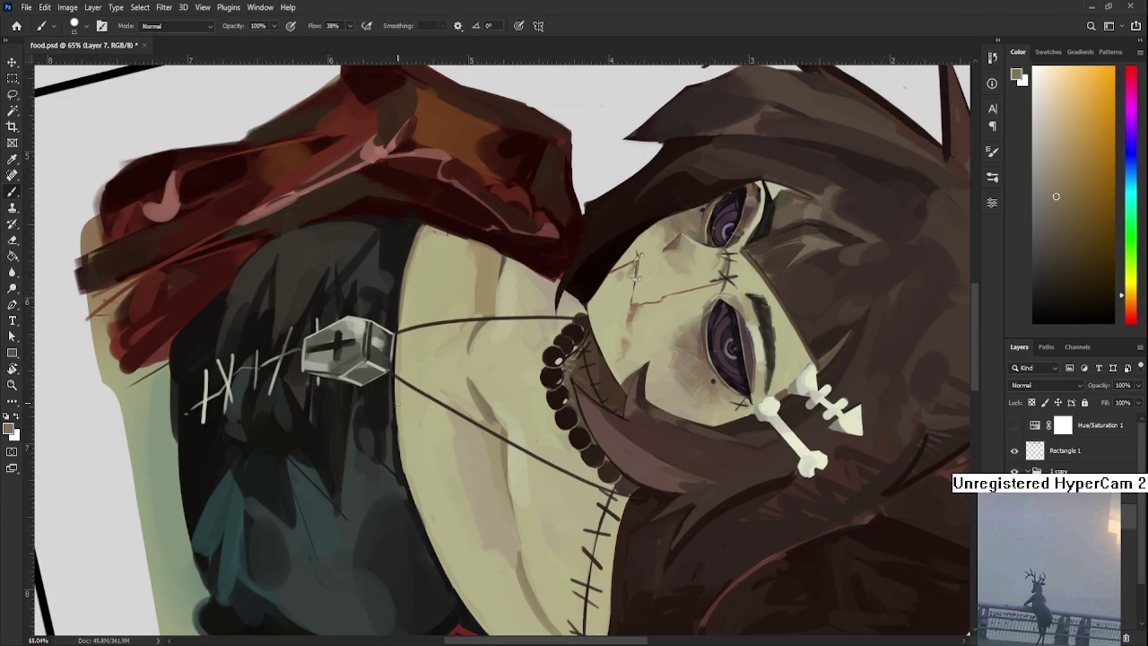
left_click_drag(410, 487, 392, 435)
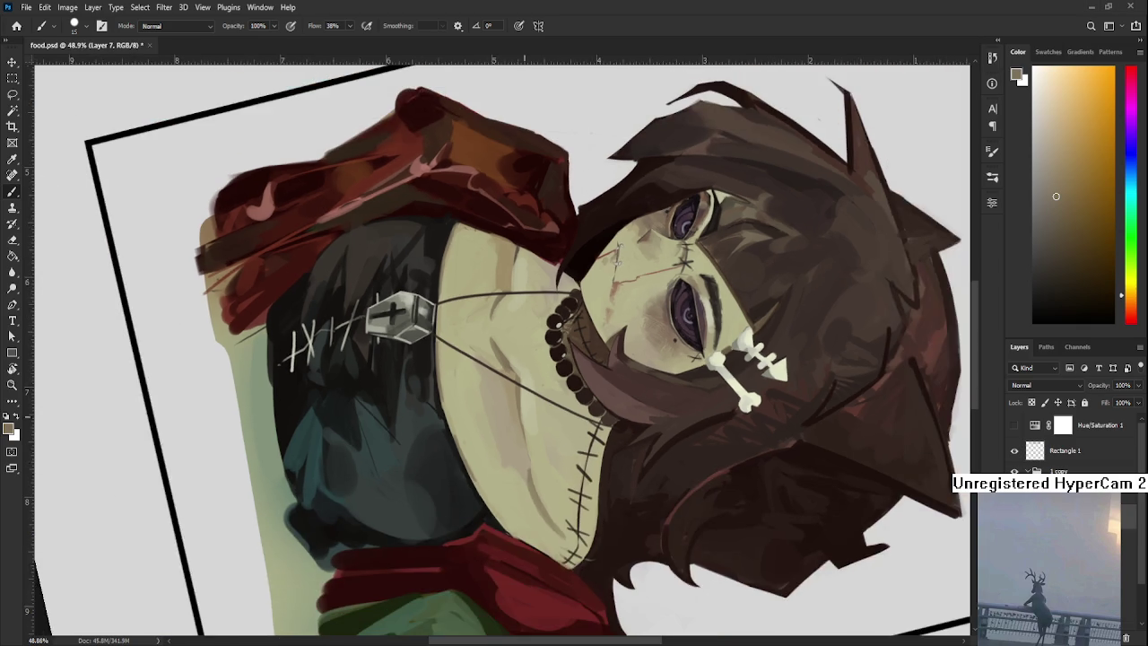
left_click_drag(574, 268, 431, 341)
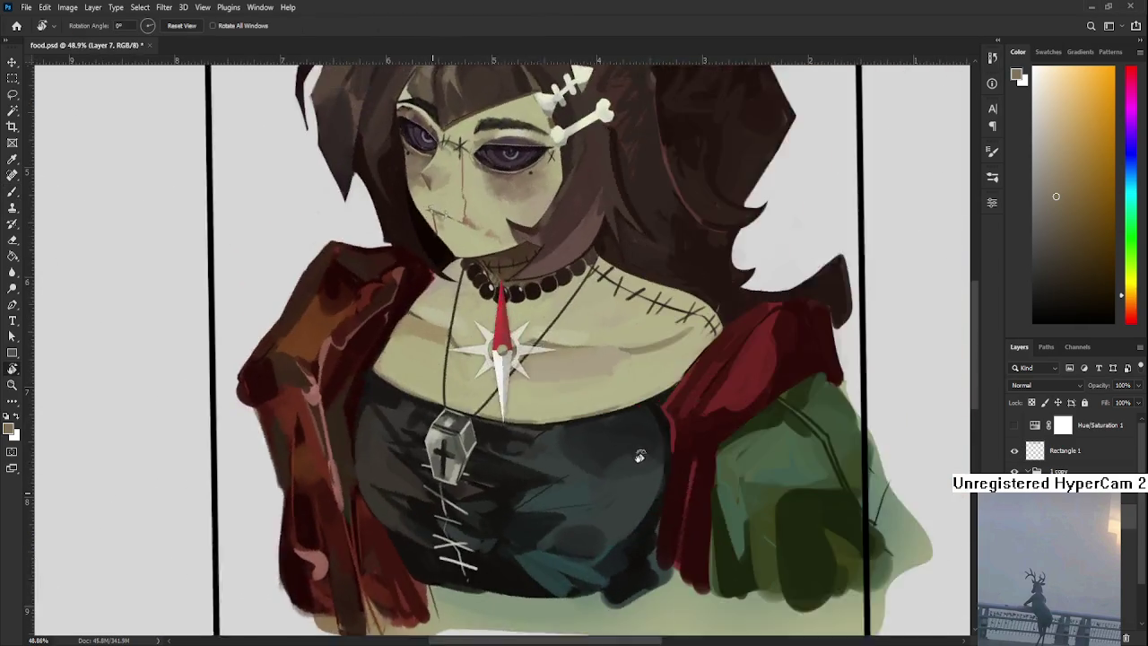
Tilt the view to 24 degrees and sample the light olive neck skin as foreground colour.
left_click(392, 309, "alt")
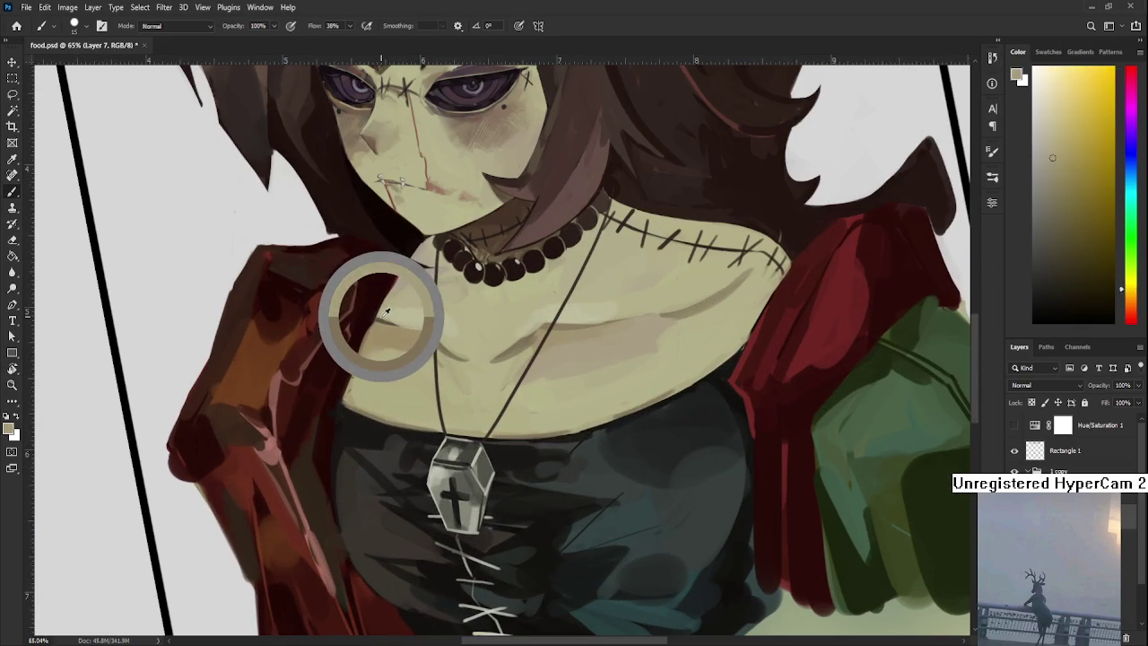
key("r")
left_click_drag(379, 320, 364, 356)
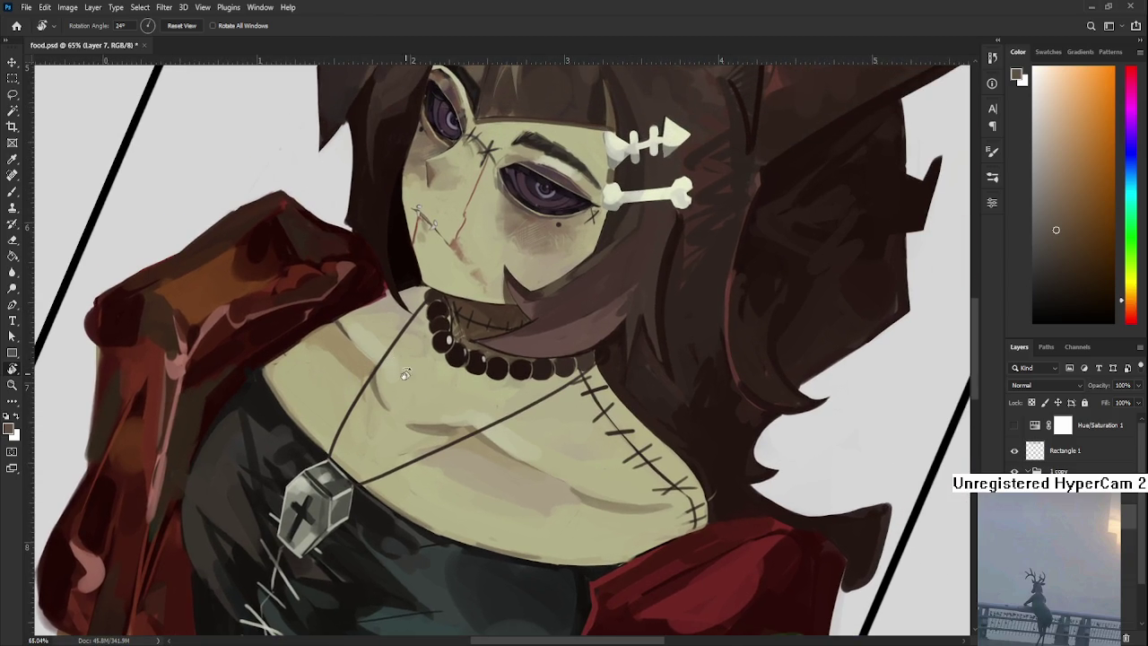
key("b")
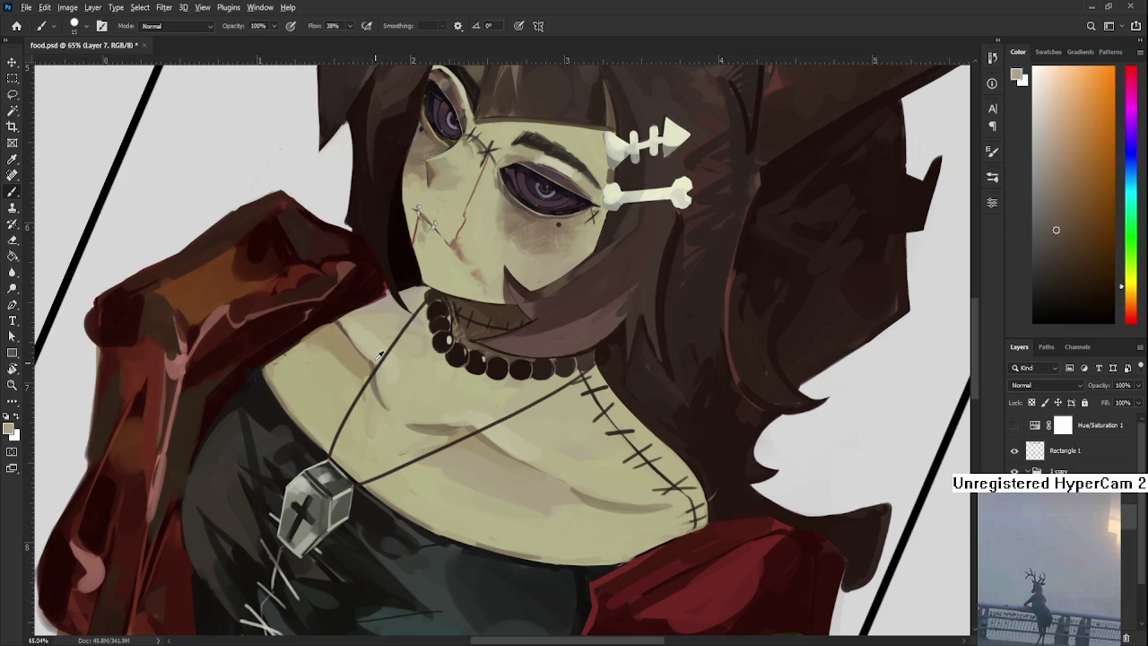
left_click(358, 368, "alt")
left_click(383, 370, "alt")
scroll(406, 420, "down", 1)
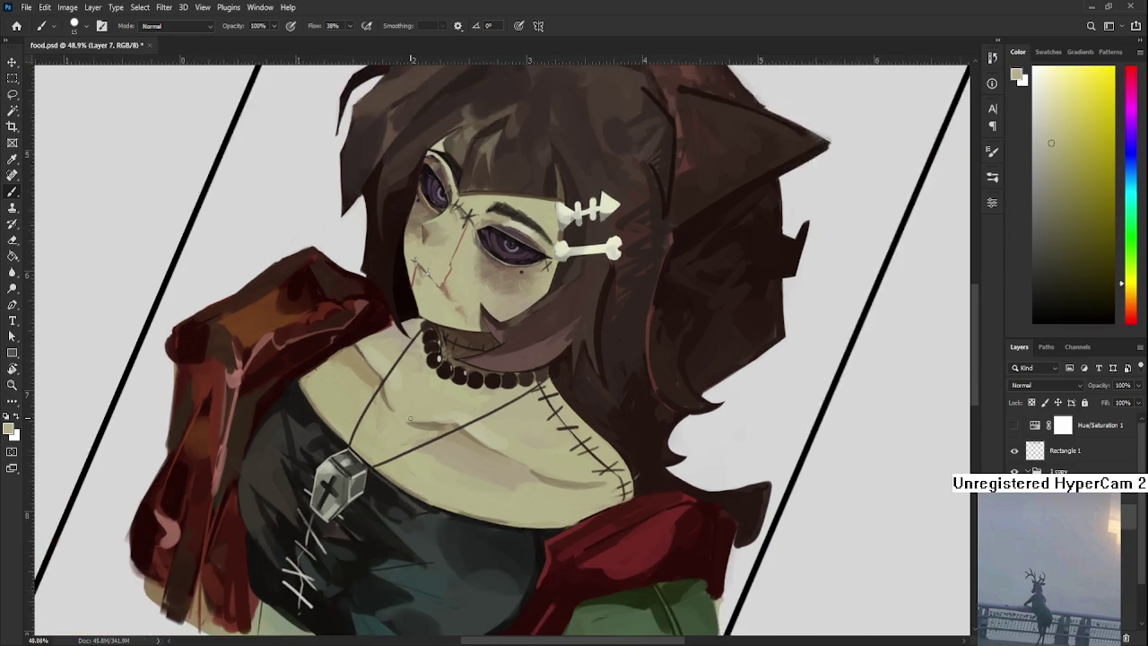
scroll(408, 417, "down", 1)
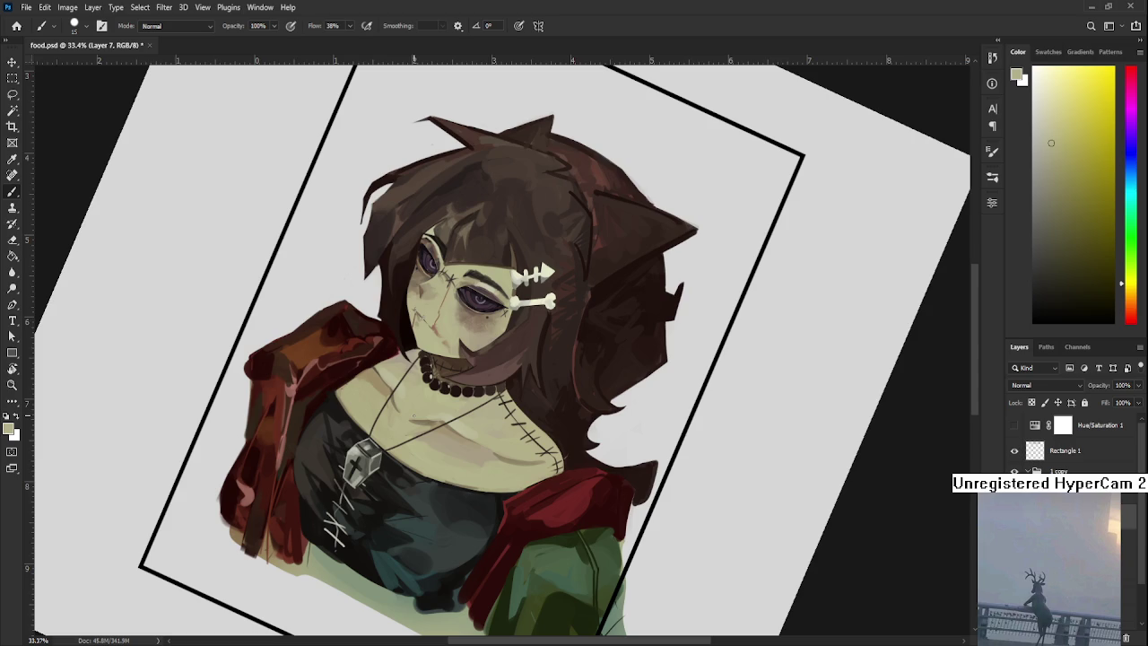
scroll(413, 414, "down", 2)
key("r")
left_click_drag(412, 415, 612, 570)
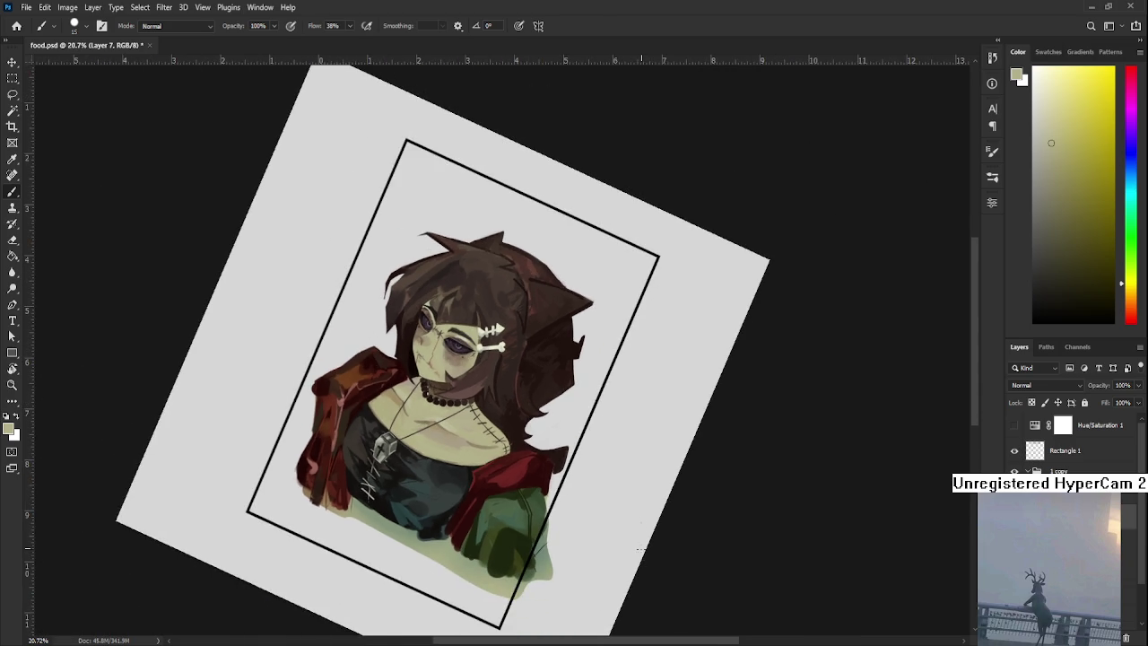
key("Escape")
scroll(556, 484, "up", 3)
mouse_move(506, 537)
left_mouse_down()
mouse_move(511, 565)
mouse_move(507, 523)
left_mouse_up()
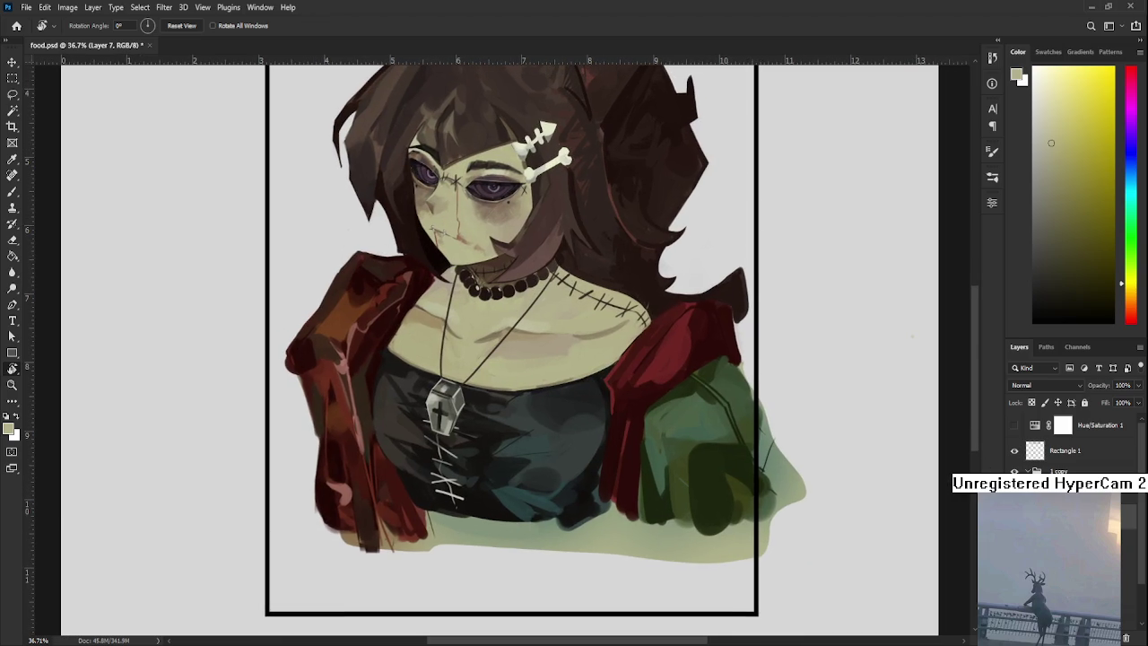
scroll(685, 570, "down", 2)
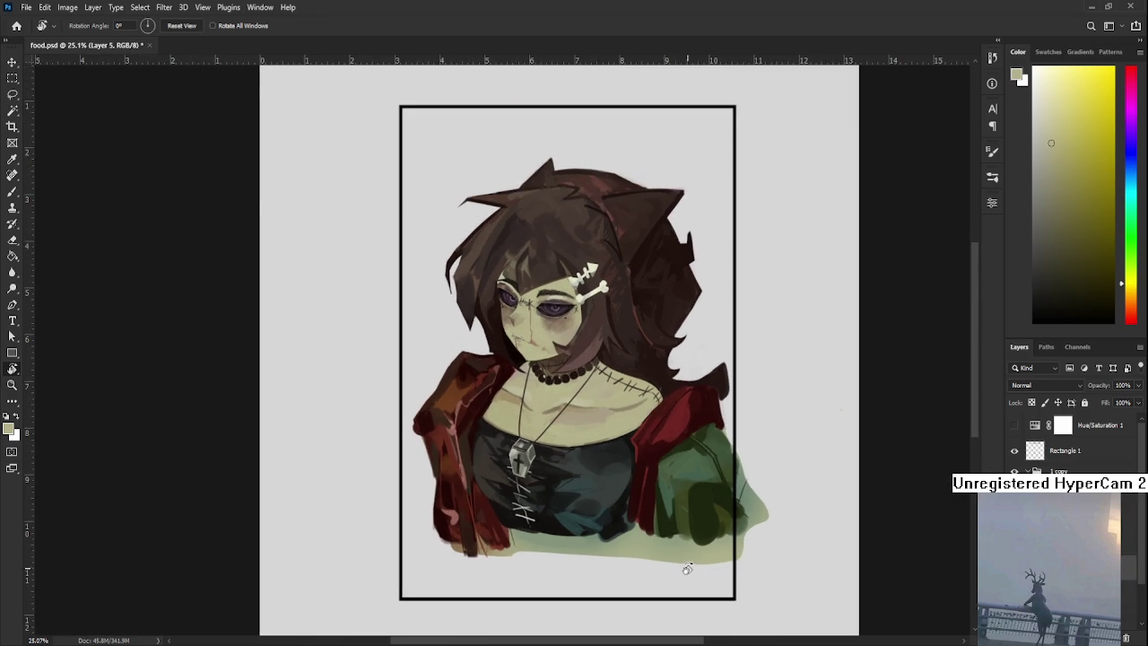
left_click_drag(673, 520, 599, 492)
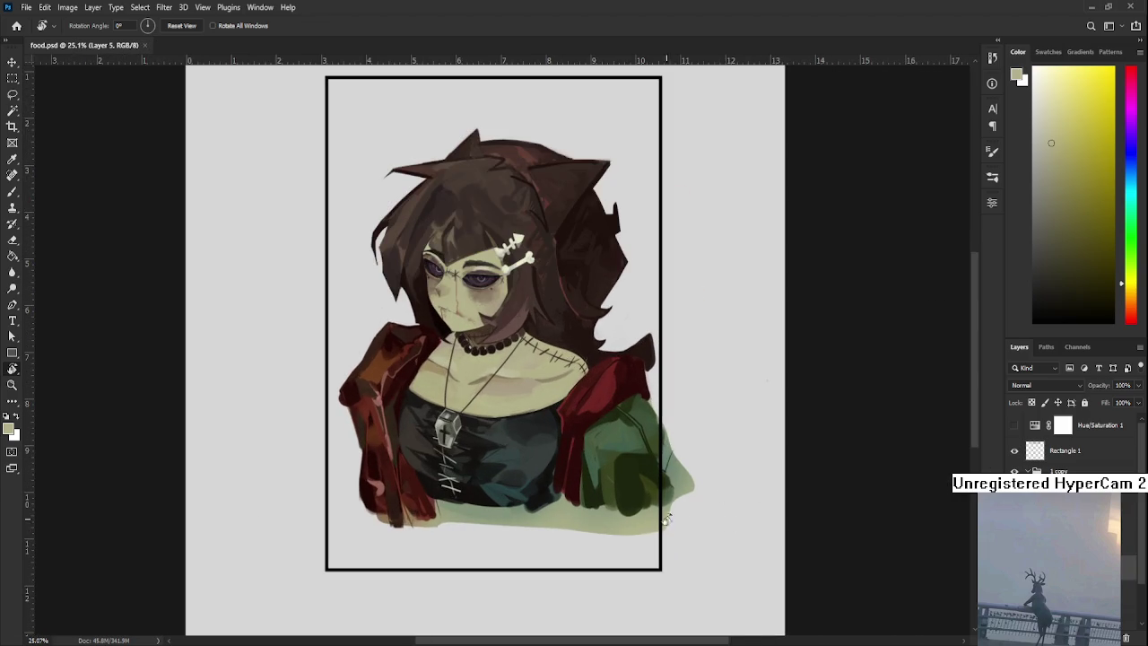
left_click_drag(681, 522, 680, 551)
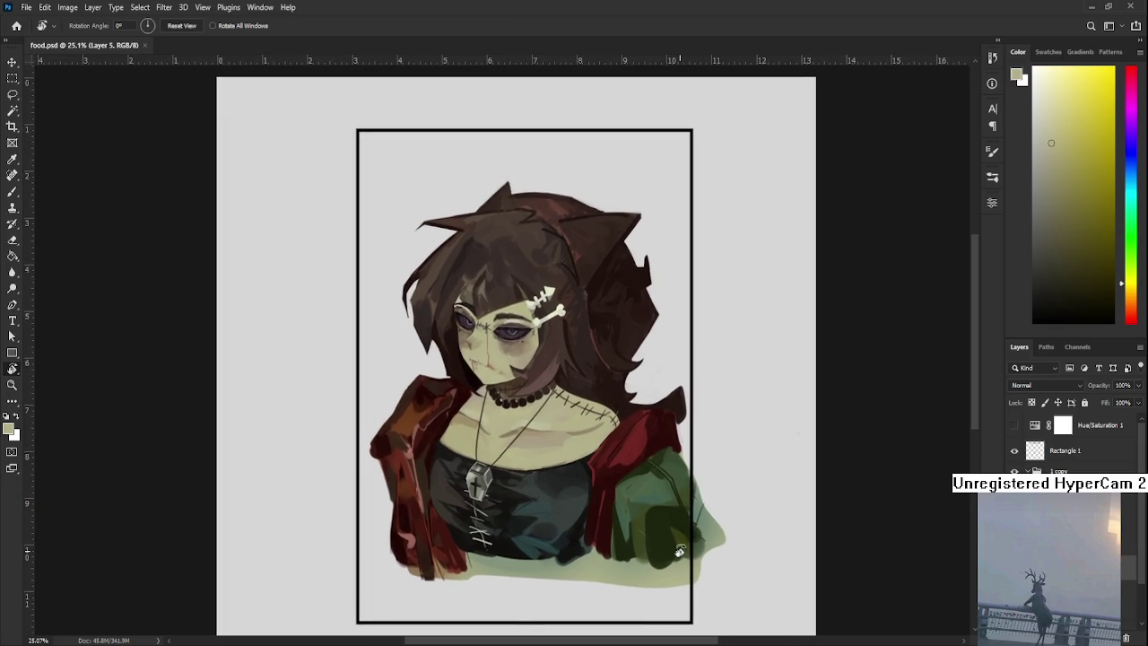
scroll(679, 552, "up", 2)
left_click_drag(546, 489, 549, 499)
left_click_drag(620, 353, 622, 432)
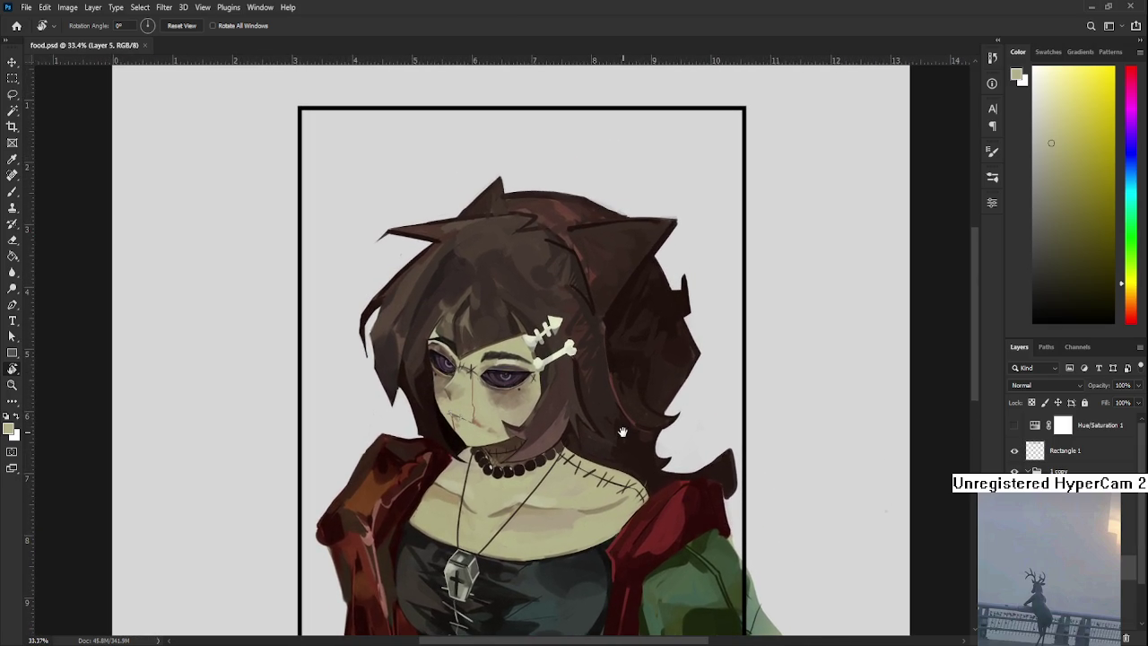
scroll(619, 429, "down", 1)
scroll(610, 425, "up", 2)
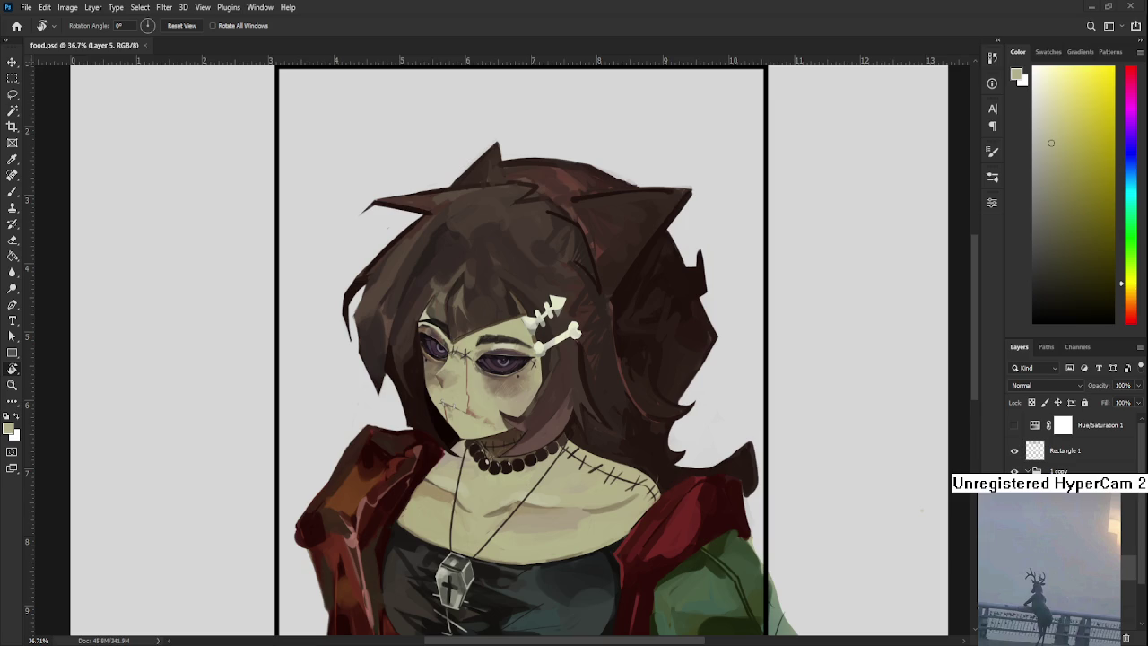
scroll(500, 321, "down", 1)
scroll(499, 321, "down", 1)
scroll(499, 321, "down", 2)
scroll(1067, 538, "down", 2)
Add a new layer above Layer 4 and marquee-select the area inside the frame.
left_click(1067, 543)
key("ctrl+shift+alt+n")
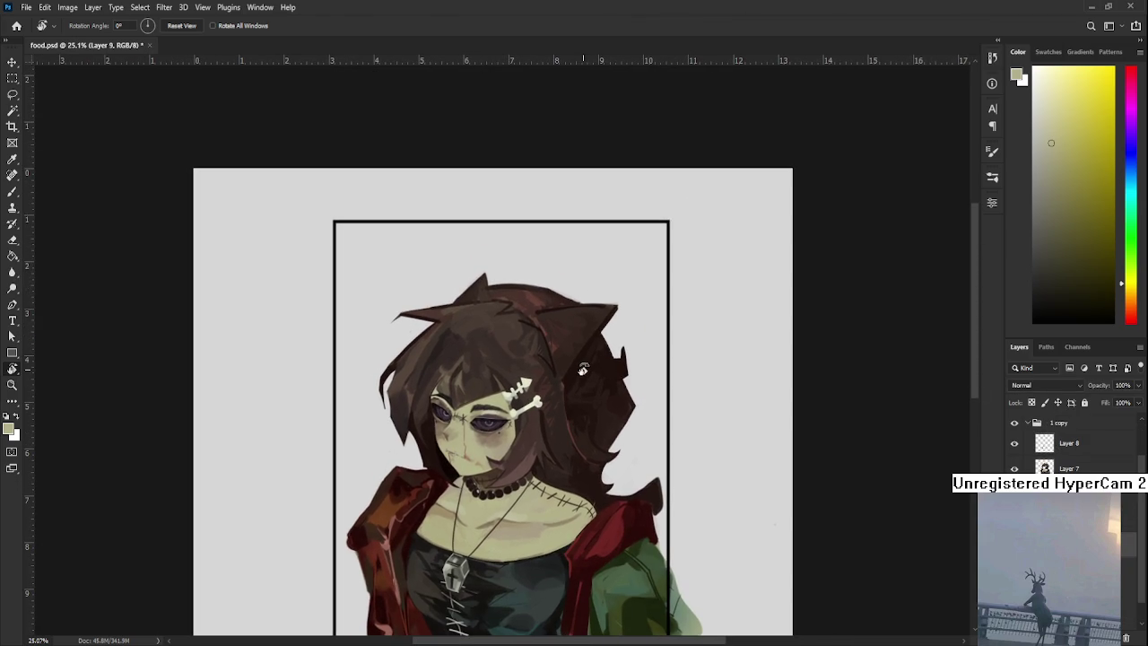
key("m")
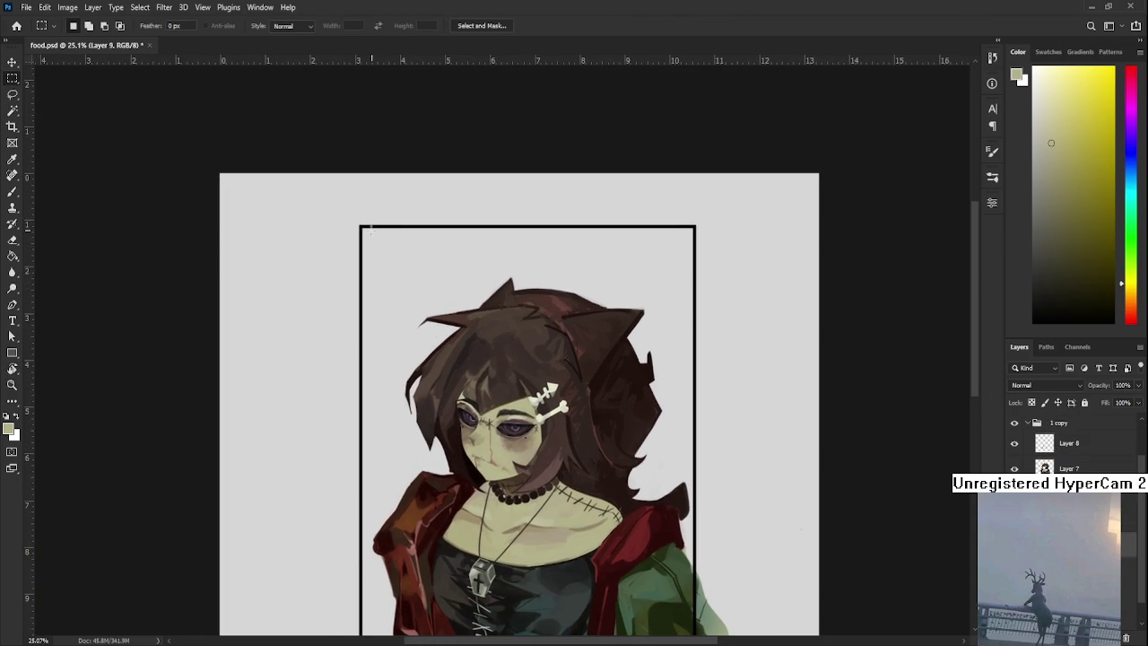
mouse_move(360, 224)
left_mouse_down()
mouse_move(717, 638)
mouse_move(694, 589)
left_mouse_up()
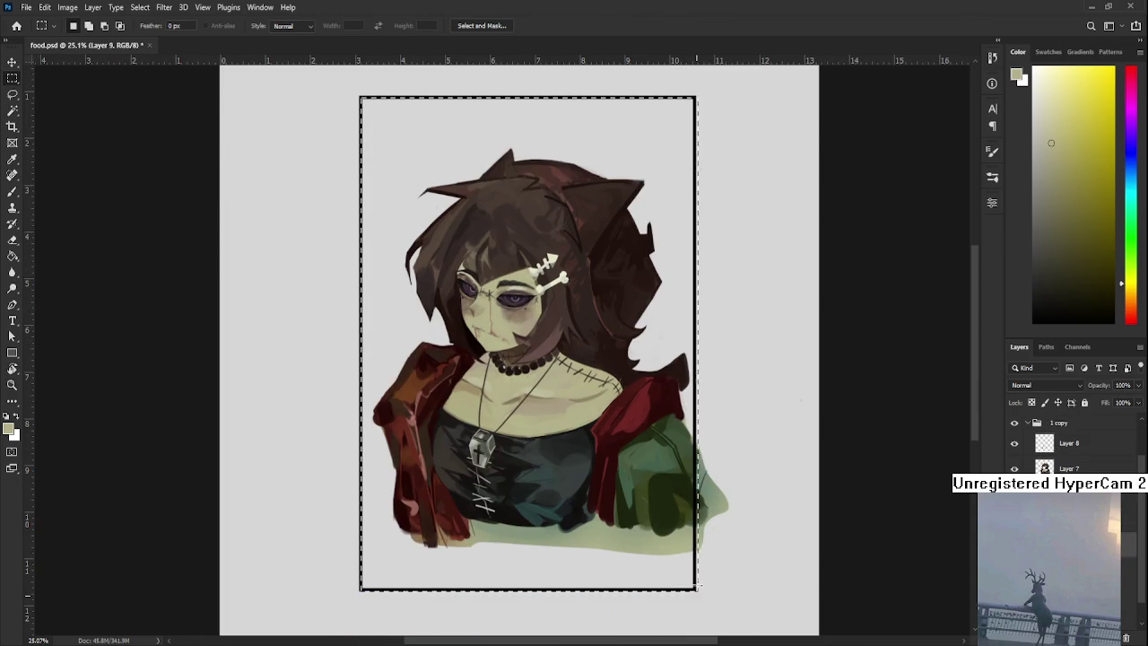
Deselect, then try a yellowish Paint Bucket fill inside the frame and undo it.
key("ctrl+d")
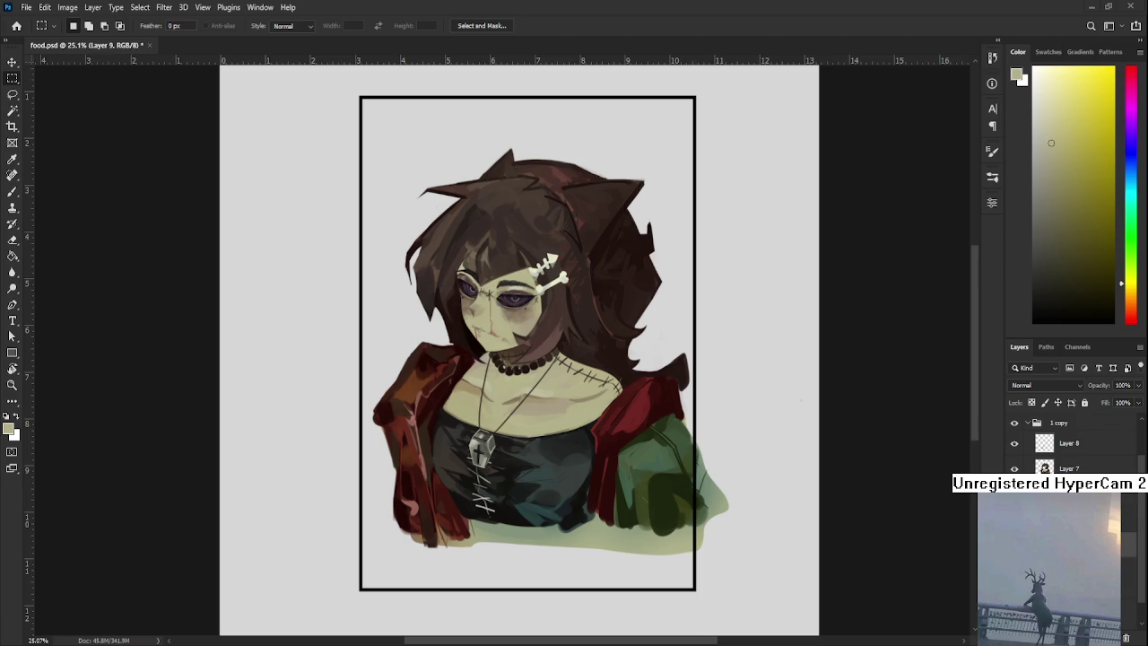
key("g")
left_click(399, 309)
key("ctrl+z")
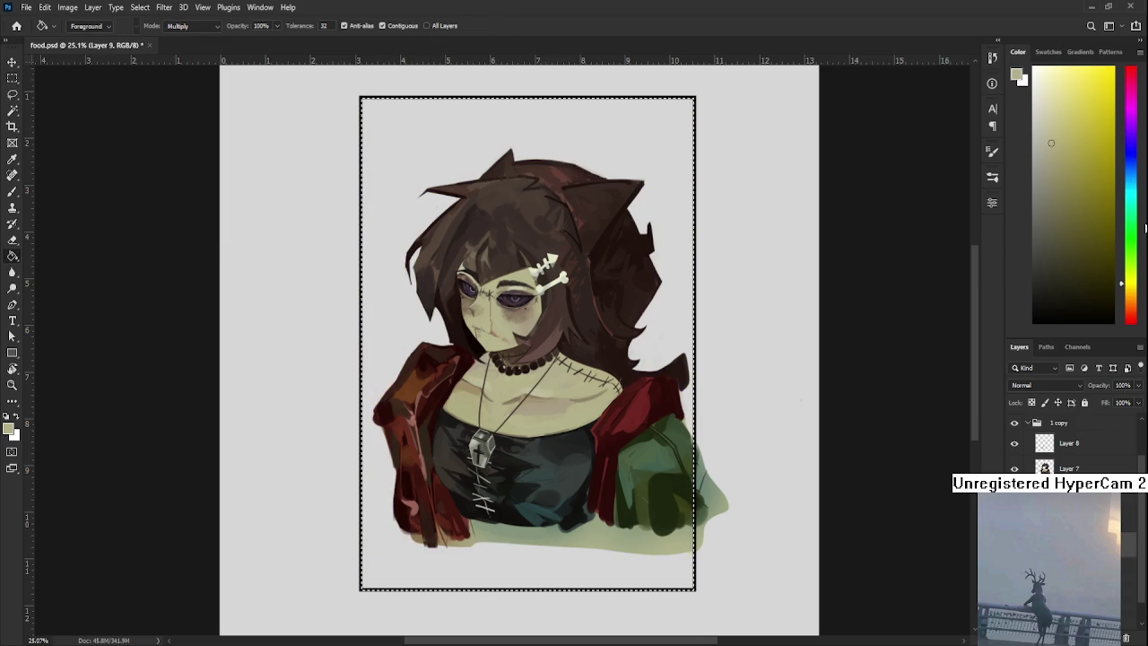
Try dark red and brighter red fills inside the frame, undoing each.
left_click(1127, 321)
mouse_move(1084, 170)
left_mouse_down()
mouse_move(1096, 199)
mouse_move(1094, 159)
left_mouse_up()
left_click(682, 154)
key("ctrl+z")
left_click(613, 205)
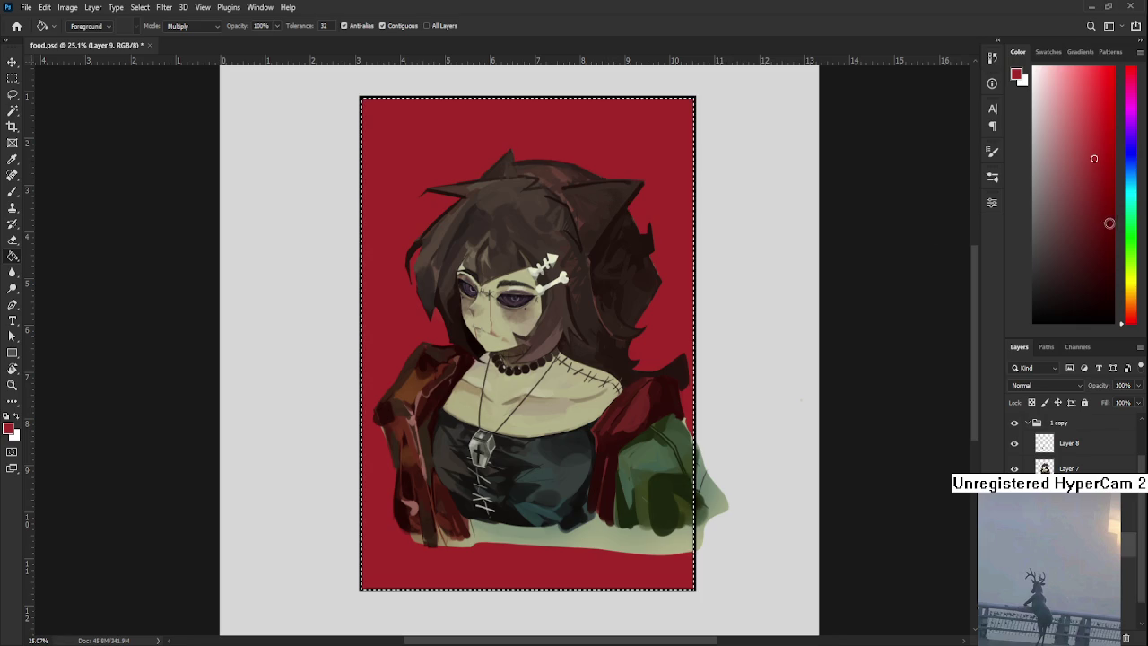
key("ctrl+z")
Fill the framed background with a fine-tuned brighter red and clear the selection.
left_click(1101, 182)
left_click_drag(1101, 182, 1109, 176)
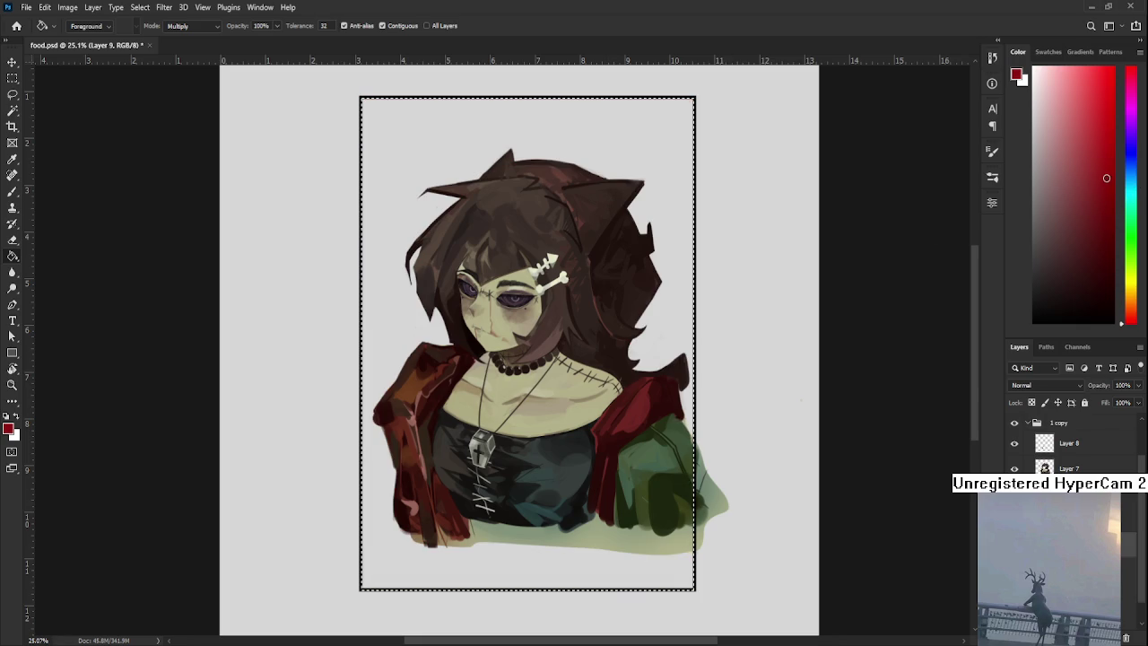
left_click(671, 147)
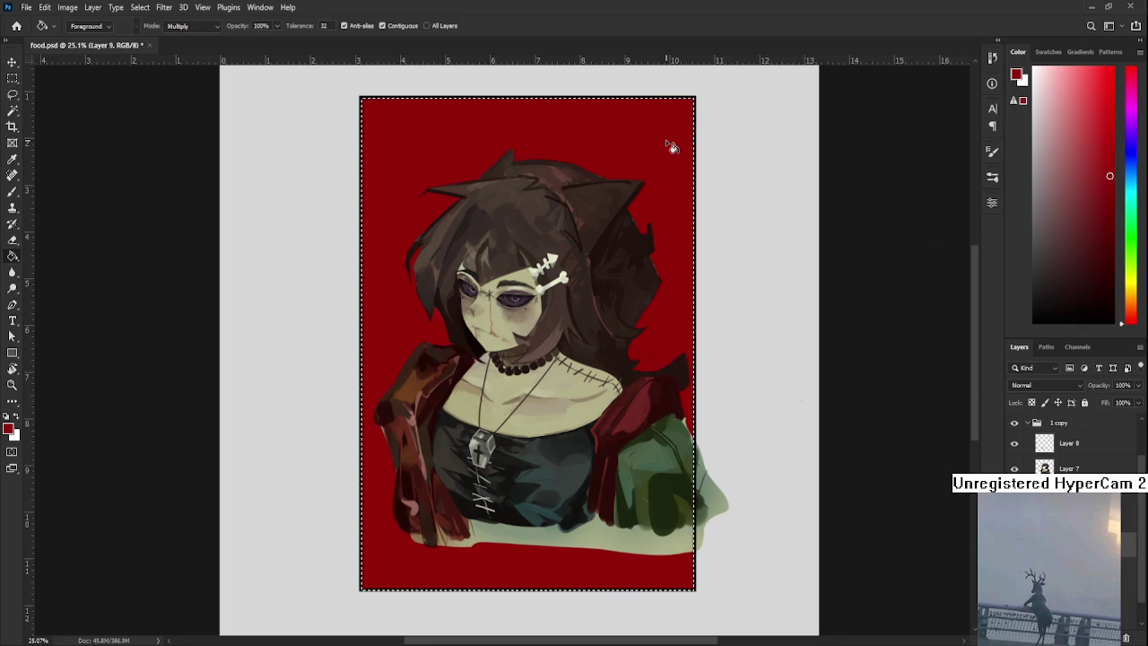
scroll(648, 136, "up", 1)
scroll(661, 161, "up", 1)
key("ctrl+d")
scroll(664, 164, "down", 1)
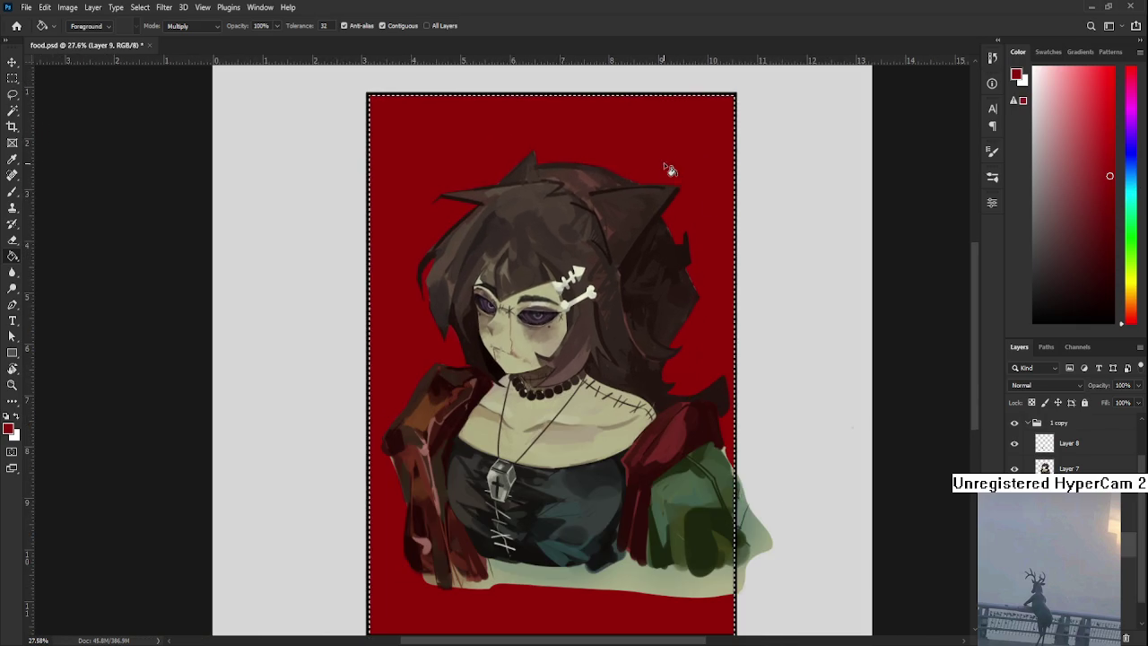
key("l")
scroll(607, 306, "up", 2)
left_click_drag(607, 306, 617, 335)
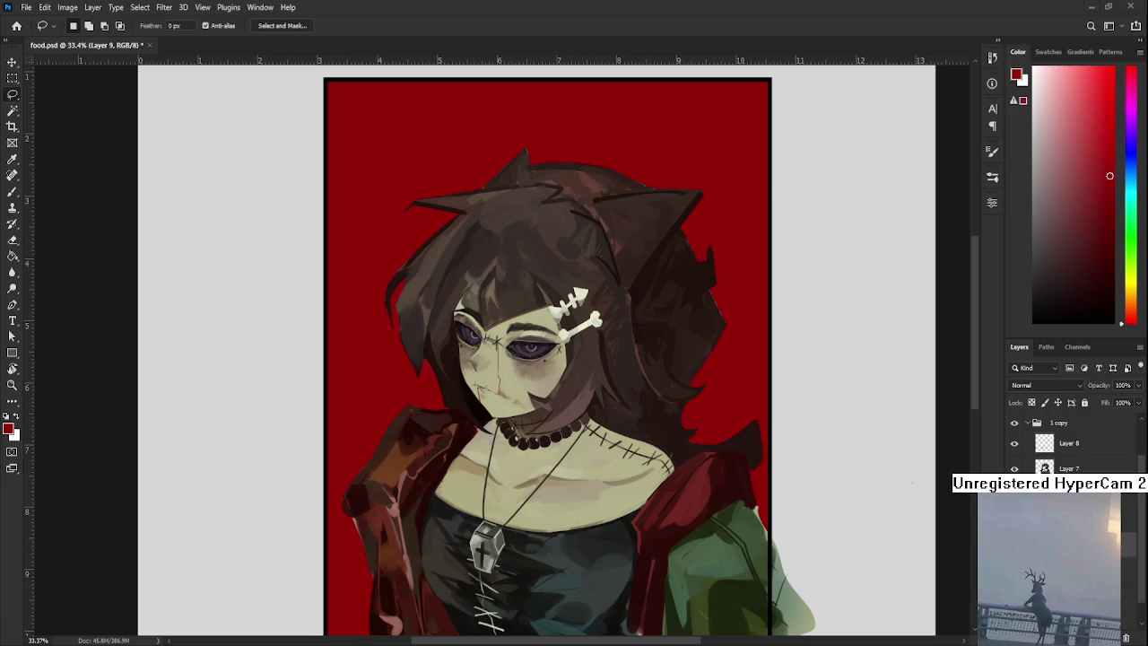
key("ctrl+minus")
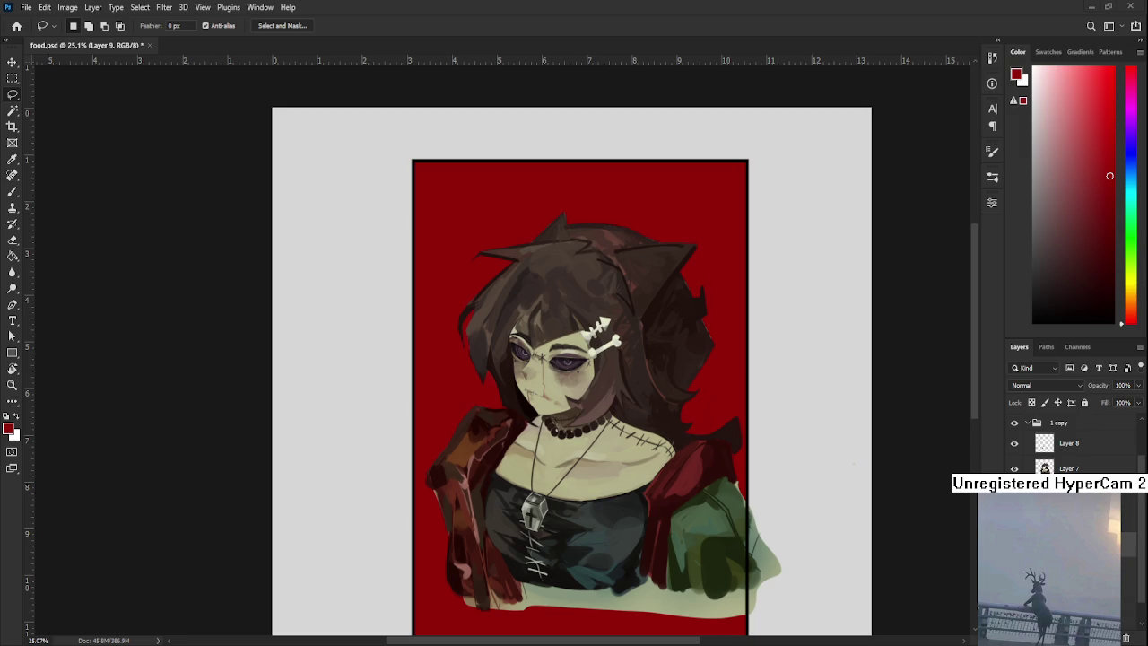
scroll(661, 376, "up", 3)
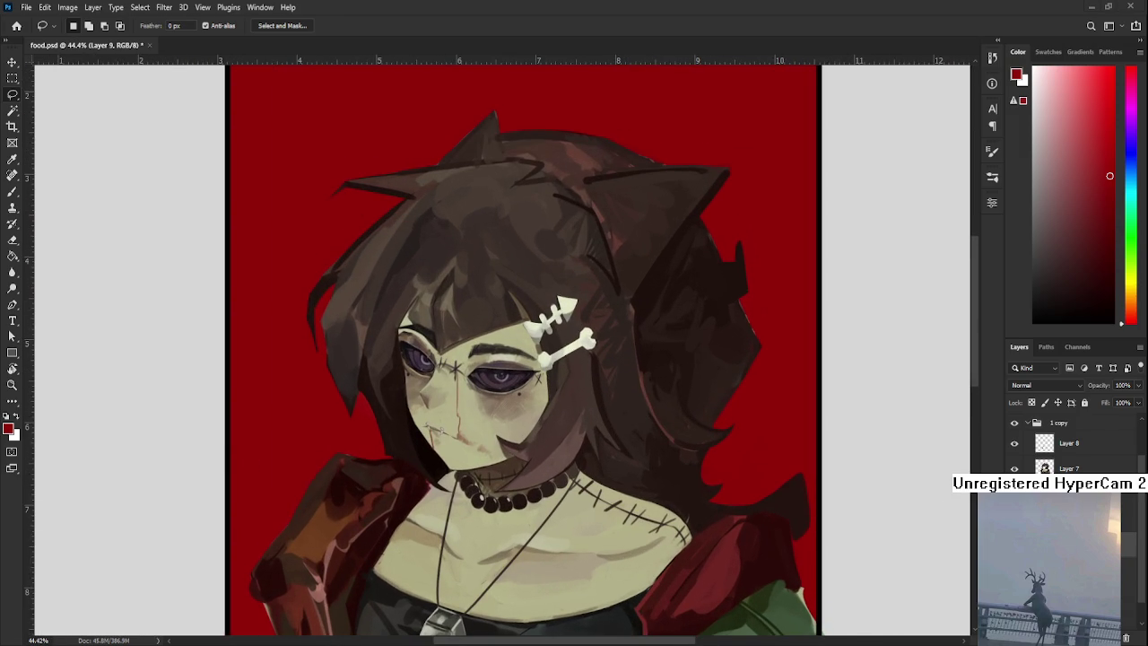
scroll(609, 430, "down", 1)
key("b")
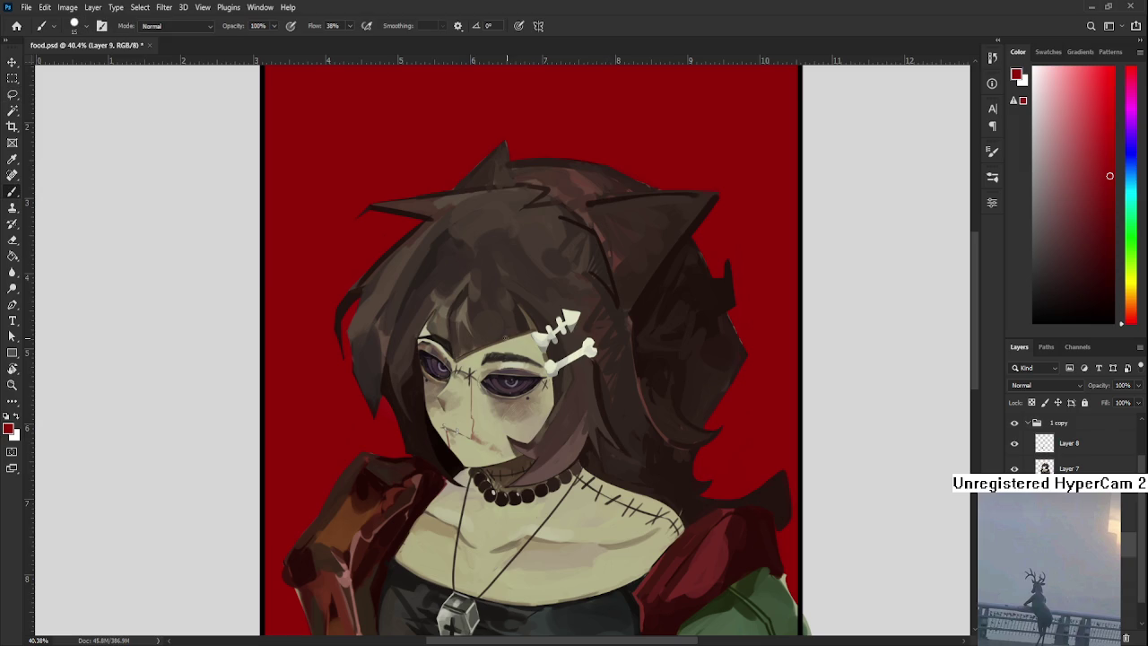
left_click(589, 335, "alt")
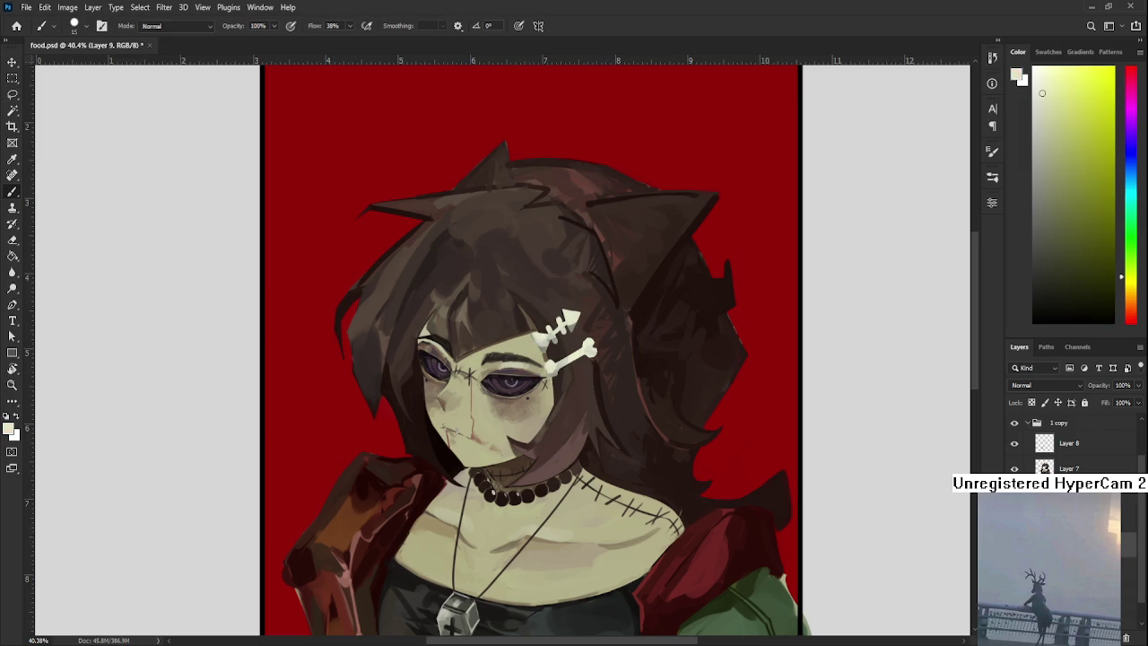
key("alt+bracketleft")
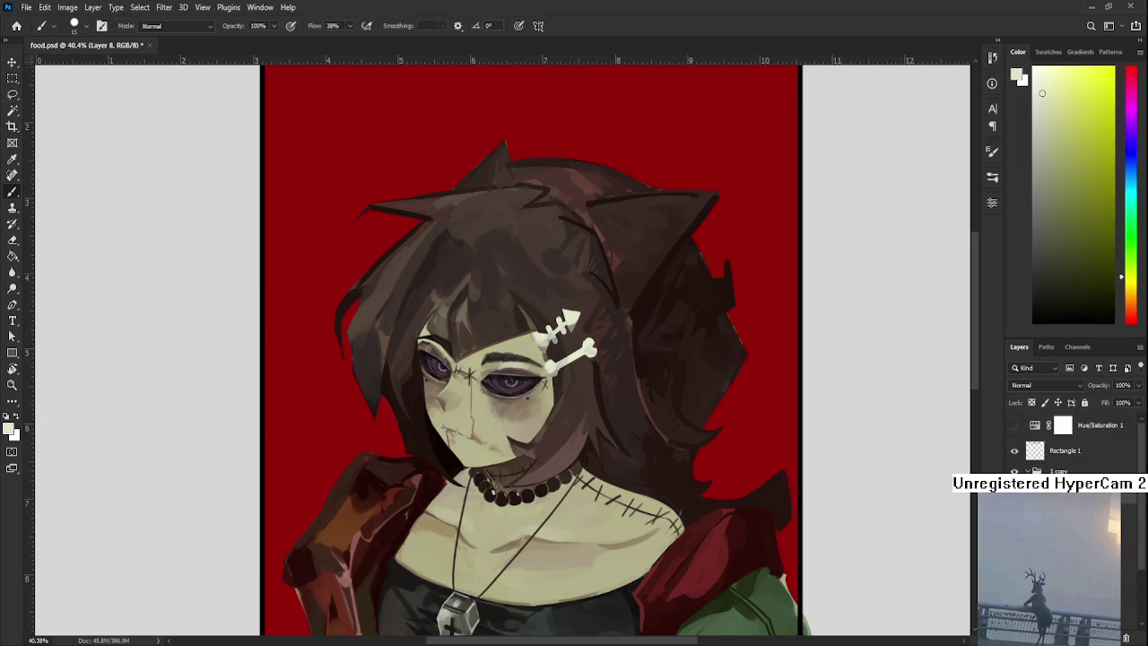
key("ctrl+shift+alt+n")
scroll(593, 498, "right", 2)
scroll(593, 498, "down", 1)
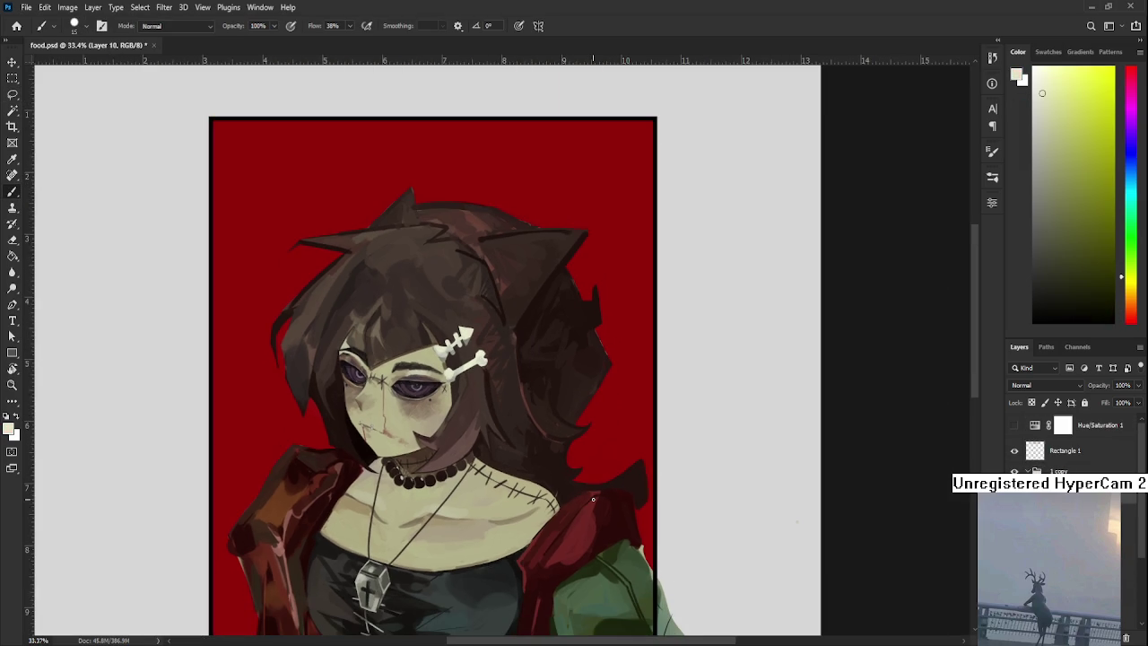
key("bracketright")
key("bracketright")
mouse_move(491, 410)
left_mouse_down()
mouse_move(488, 428)
mouse_move(511, 421)
mouse_move(490, 407)
mouse_move(483, 434)
left_mouse_up()
key("e")
key("b")
key("e")
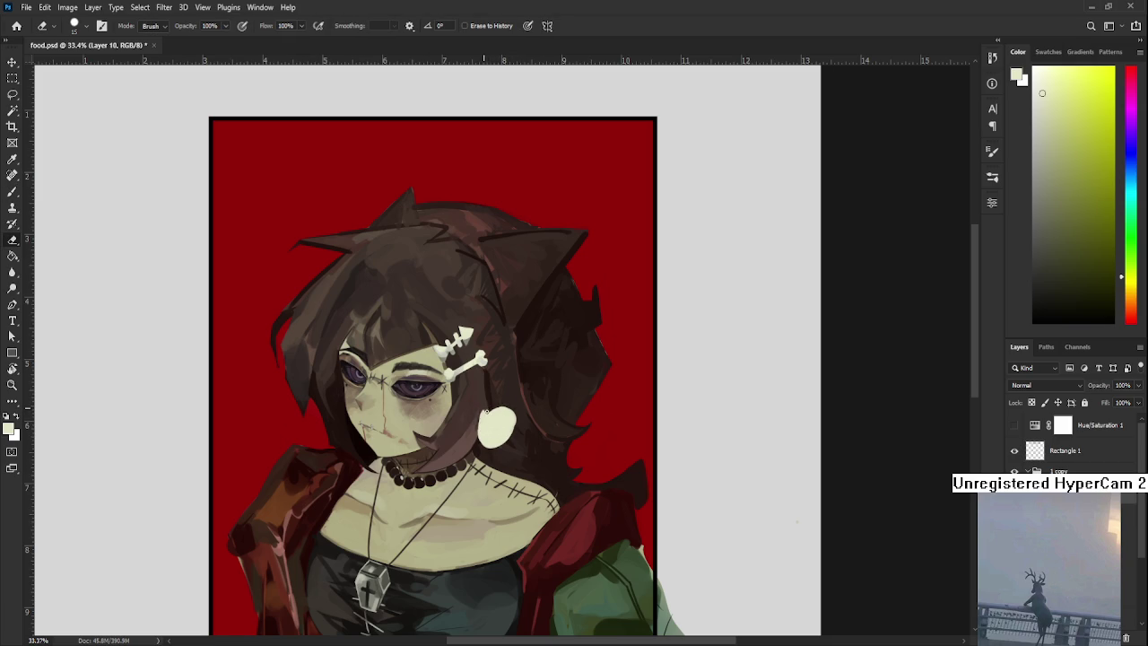
key("b")
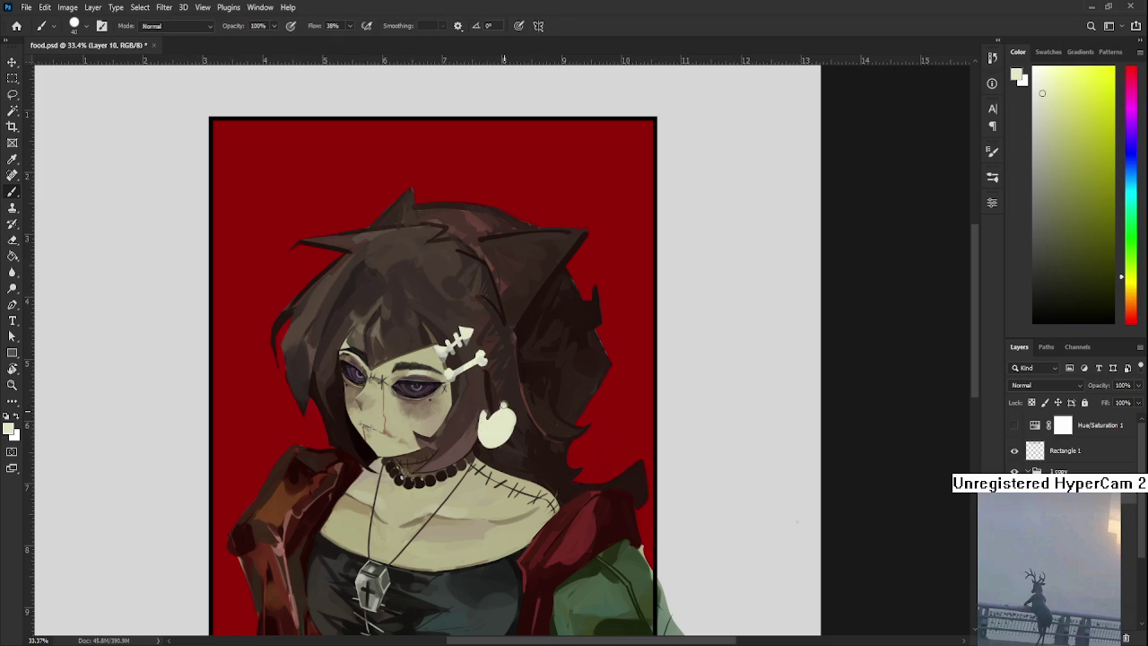
left_click_drag(510, 412, 505, 397)
key("e")
key("b")
scroll(491, 417, "down", 1)
left_click_drag(496, 425, 504, 433)
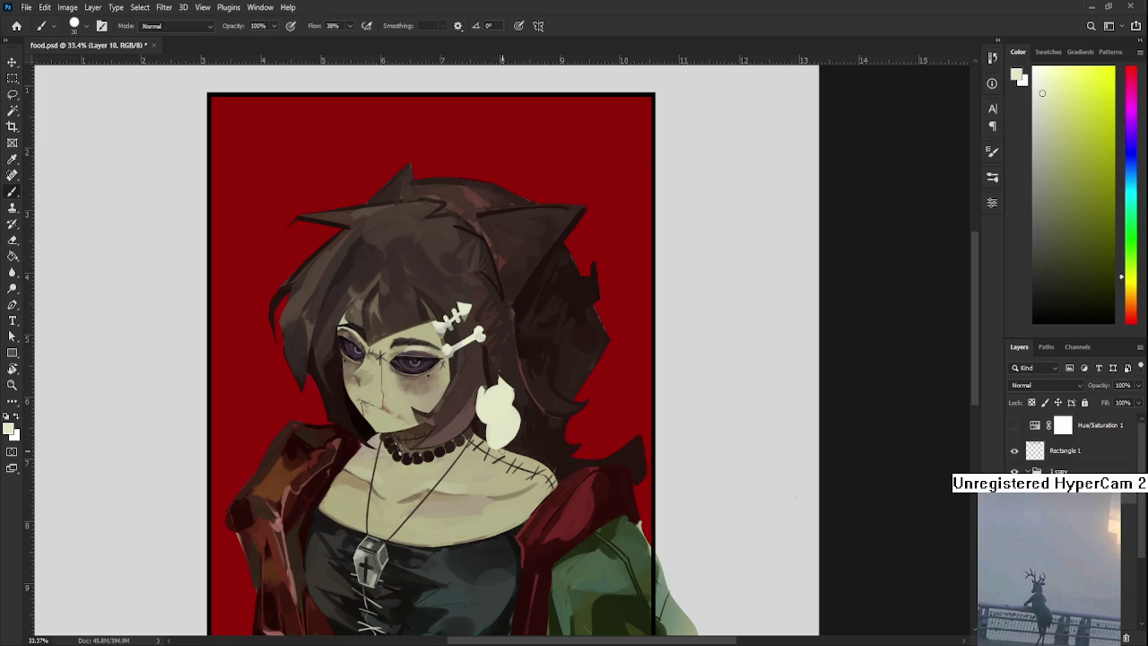
key("e")
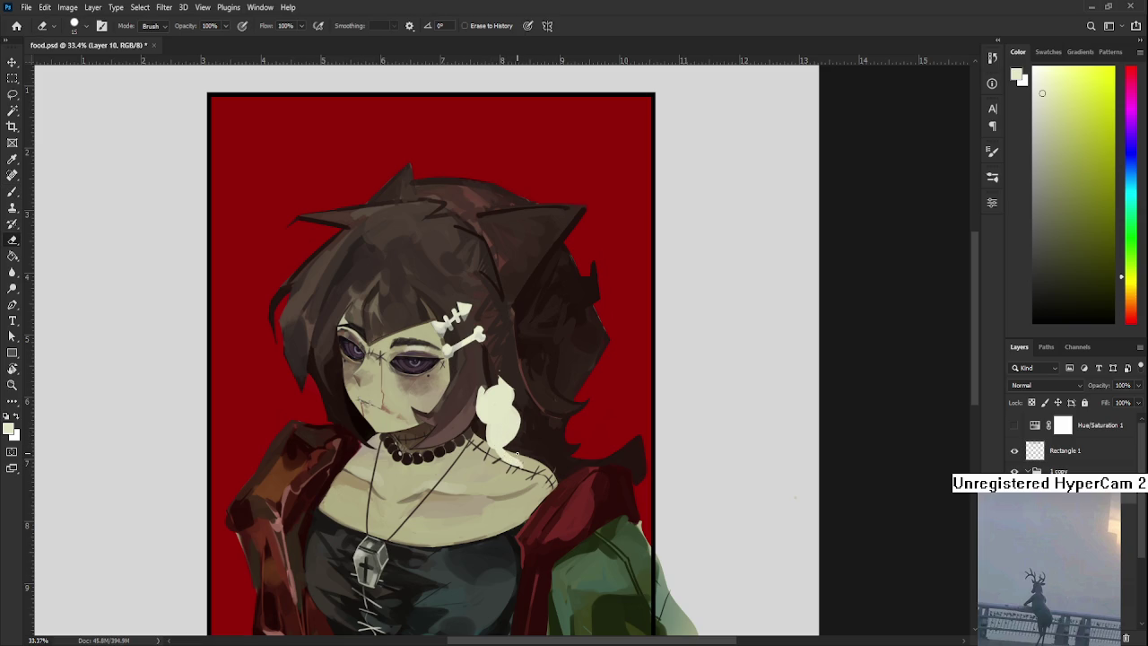
key("b")
mouse_move(524, 439)
left_mouse_down()
mouse_move(525, 471)
mouse_move(523, 457)
left_mouse_up()
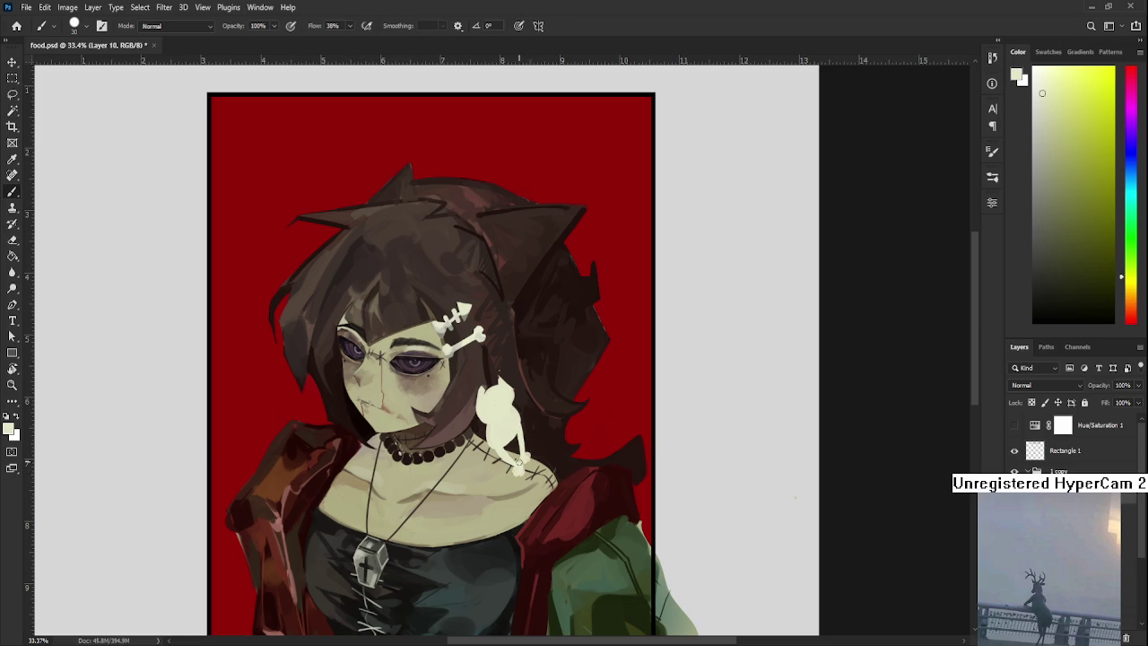
key("e")
left_click_drag(519, 469, 518, 467)
key("l")
left_click_drag(502, 328, 506, 332)
key("Delete")
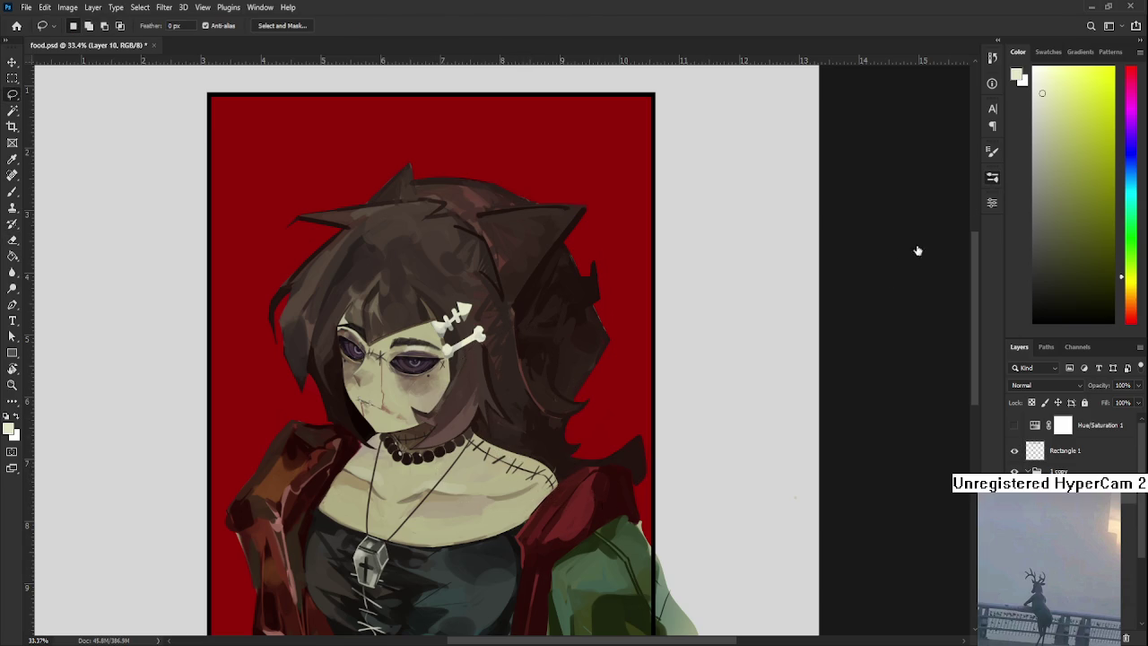
Paint a cream round shape below the hair clip, undoing the hooked strokes.
key("b")
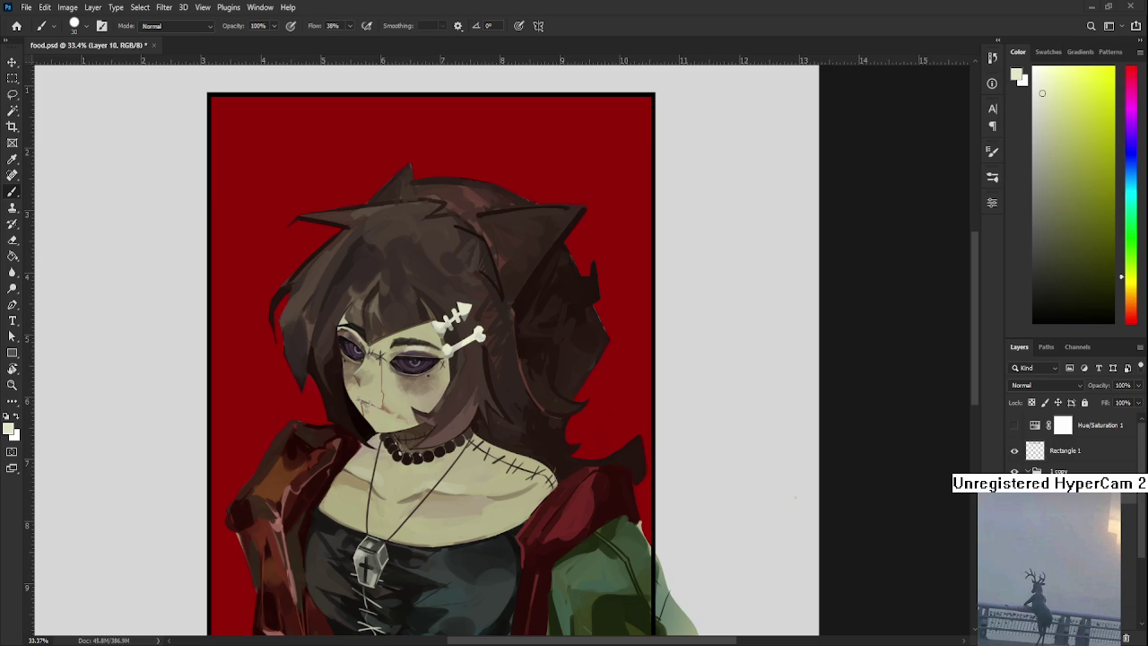
scroll(453, 392, "up", 2)
left_click_drag(496, 457, 386, 473)
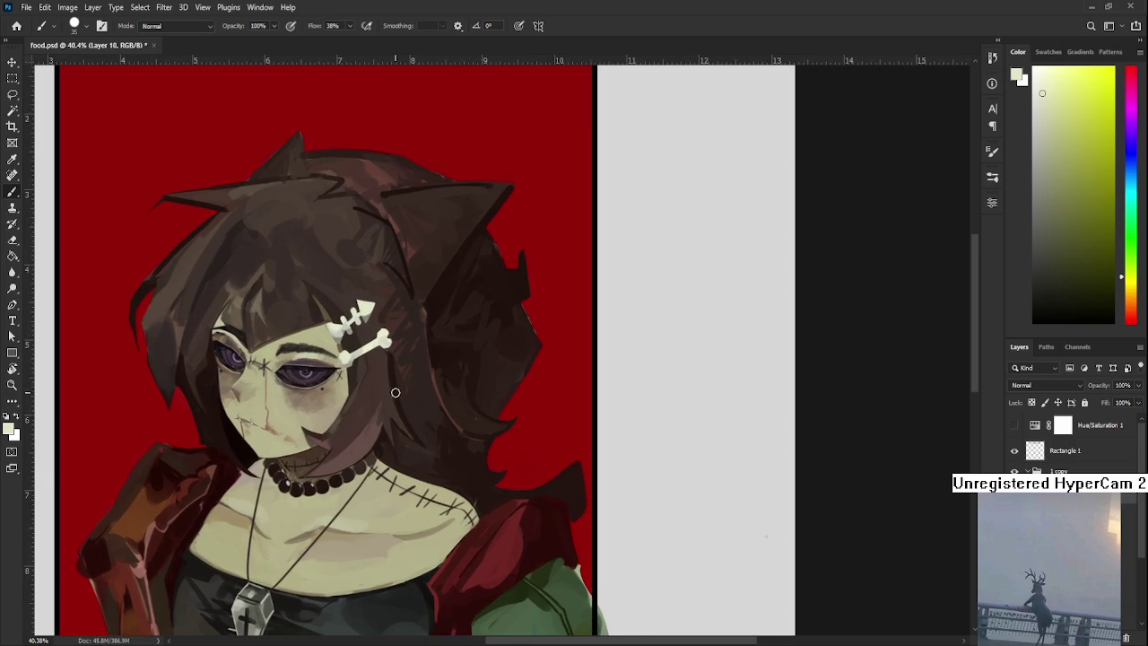
mouse_move(405, 387)
left_mouse_down()
mouse_move(404, 412)
mouse_move(417, 404)
mouse_move(401, 402)
mouse_move(402, 453)
mouse_move(421, 448)
mouse_move(404, 459)
left_mouse_up()
key("ctrl+z")
key("ctrl+z")
key("ctrl+z")
mouse_move(399, 414)
left_mouse_down()
mouse_move(442, 427)
mouse_move(419, 443)
mouse_move(410, 405)
mouse_move(413, 444)
mouse_move(438, 432)
mouse_move(397, 455)
left_mouse_up()
key("ctrl+z")
key("ctrl+z")
Notch the cream shape's edge, extend it downward, and erase part of its lower tip.
key("e")
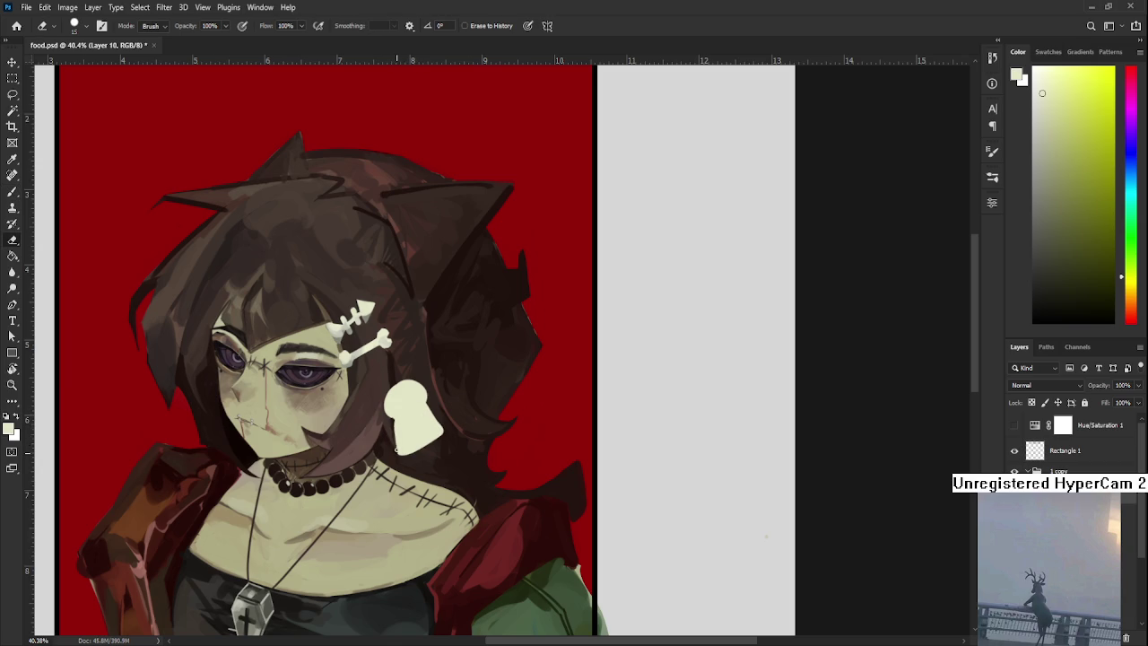
key("b")
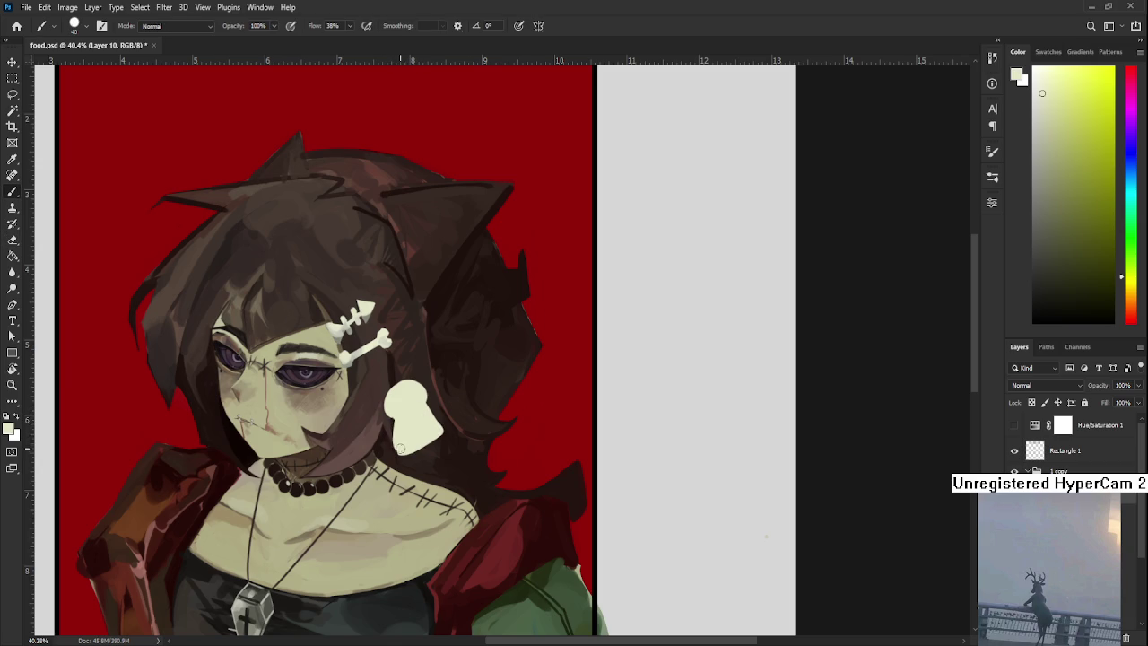
key("e")
key("b")
left_click_drag(408, 452, 429, 470)
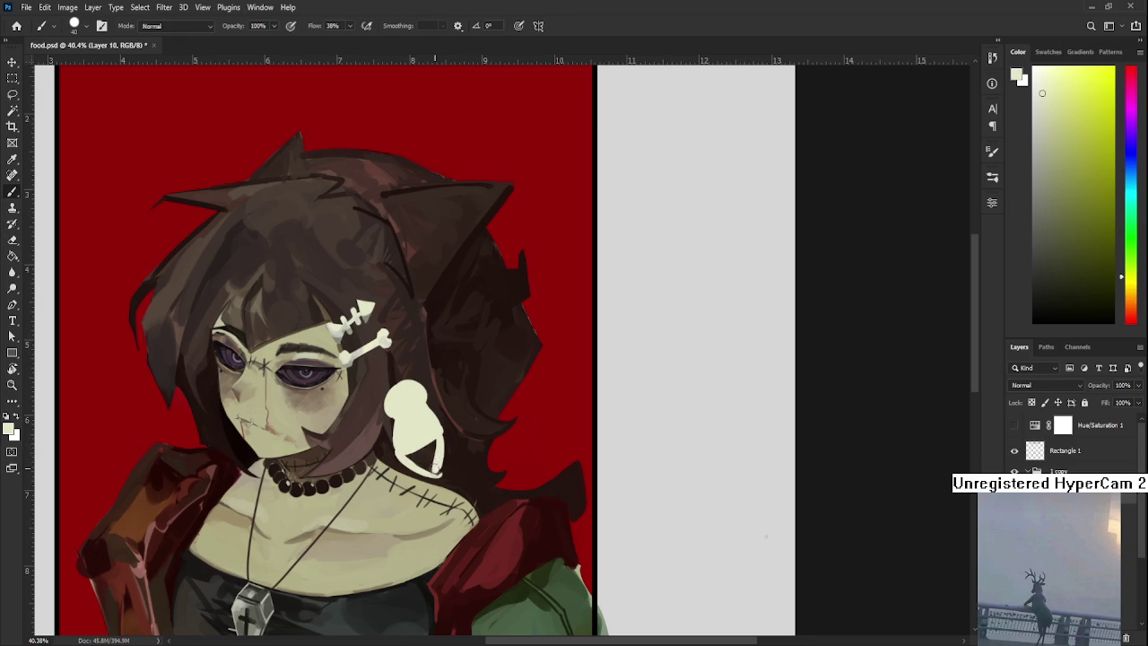
key("e")
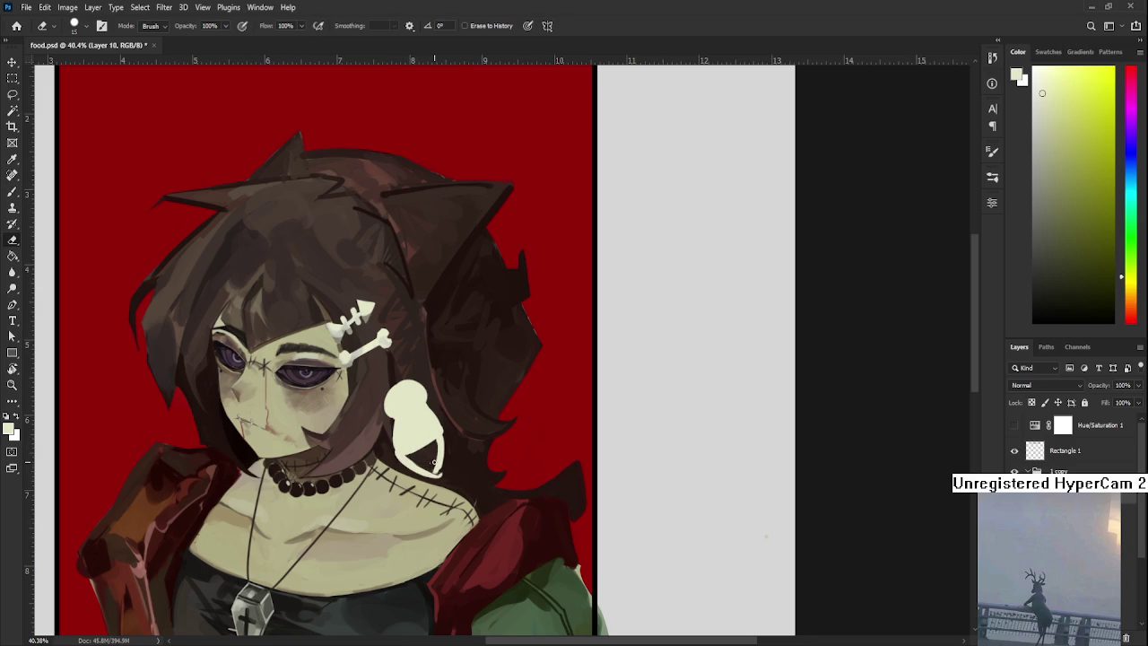
scroll(434, 457, "down", 2)
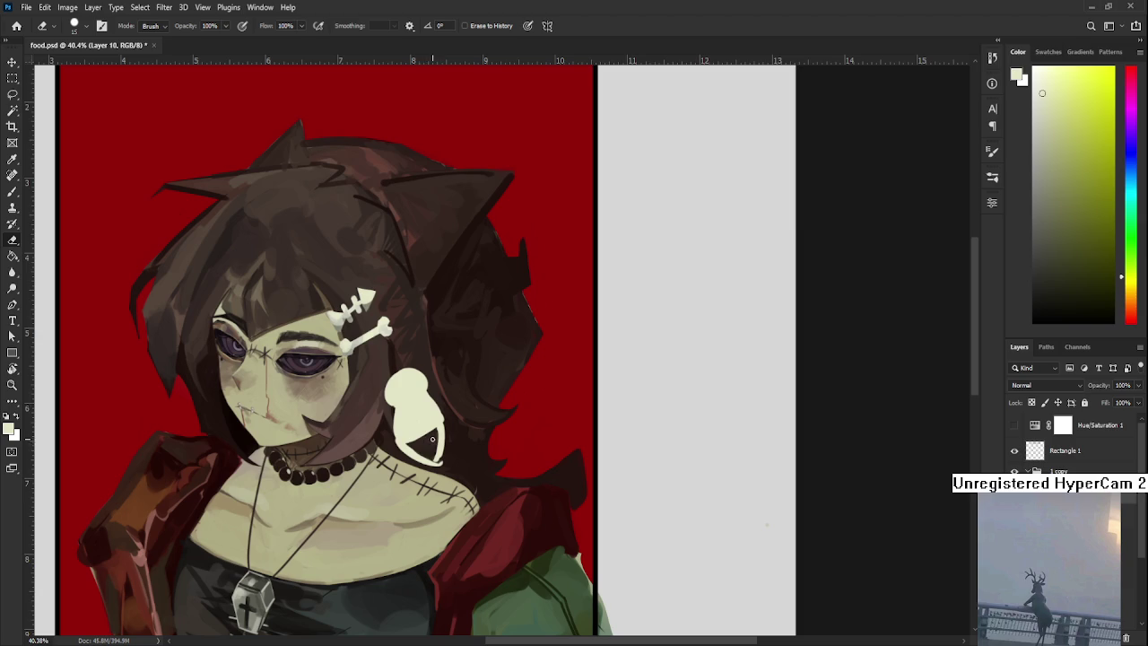
left_click_drag(430, 437, 439, 462)
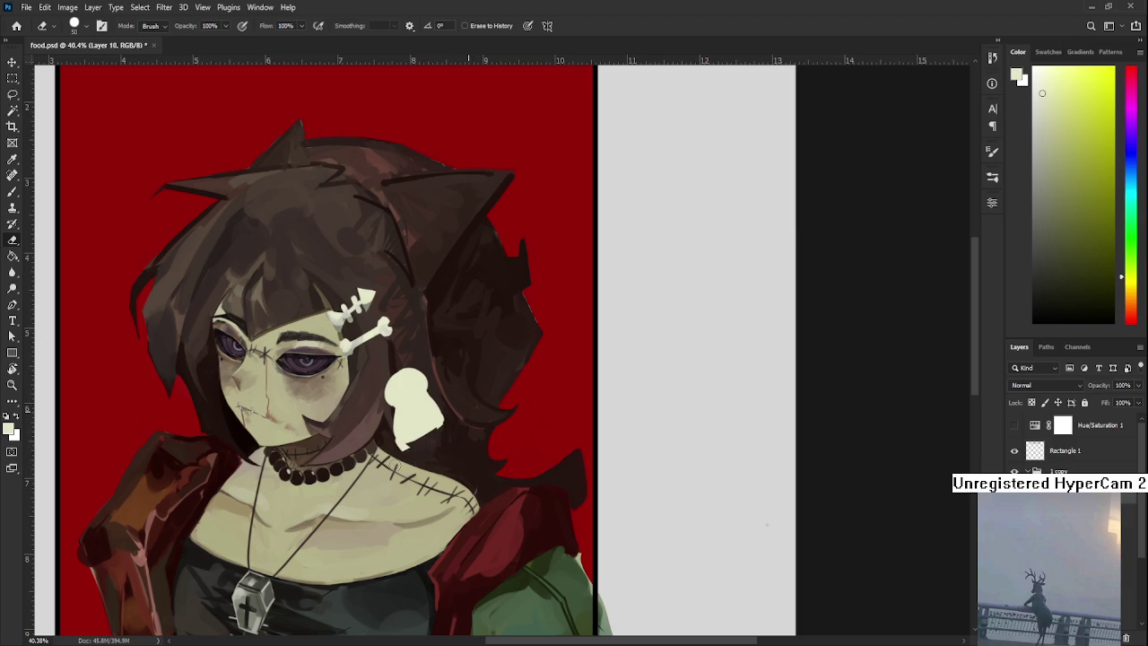
Extend the cream tail to the lower right, round its end, and lasso the cat figure.
key("b")
left_click_drag(410, 450, 432, 455)
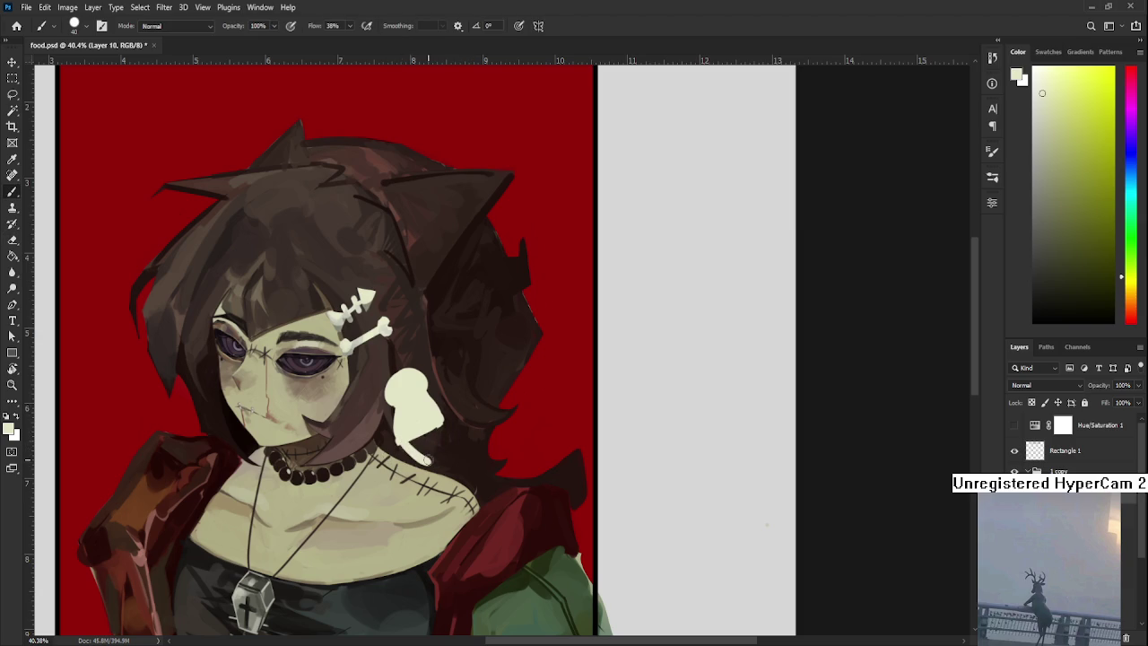
key("e")
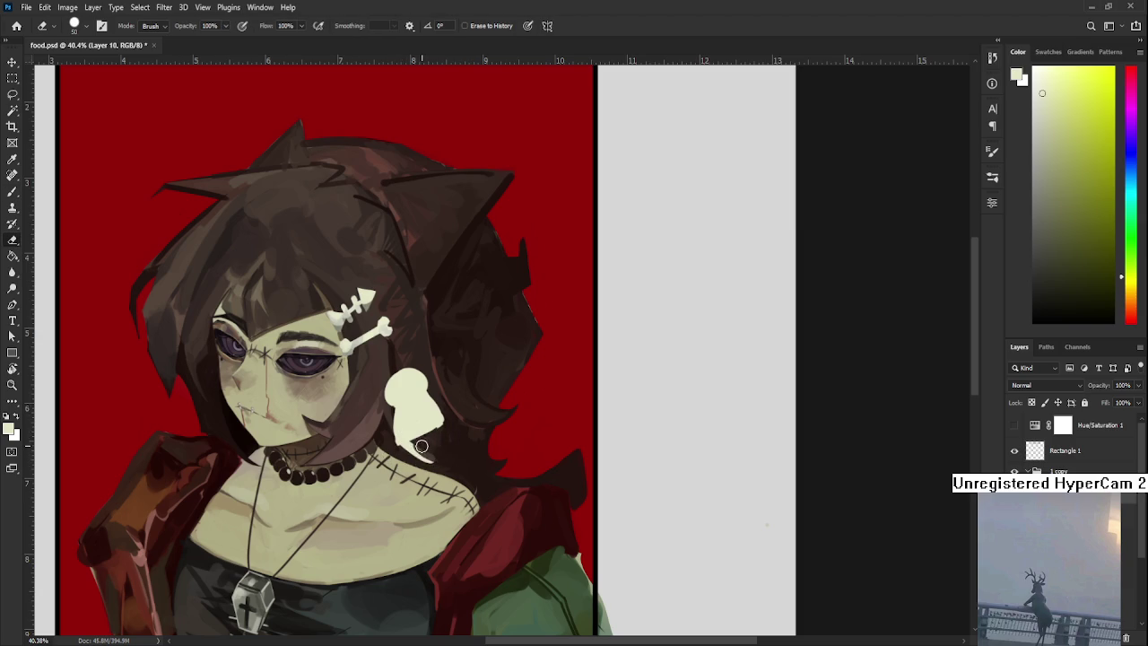
key("b")
left_click_drag(431, 461, 428, 463)
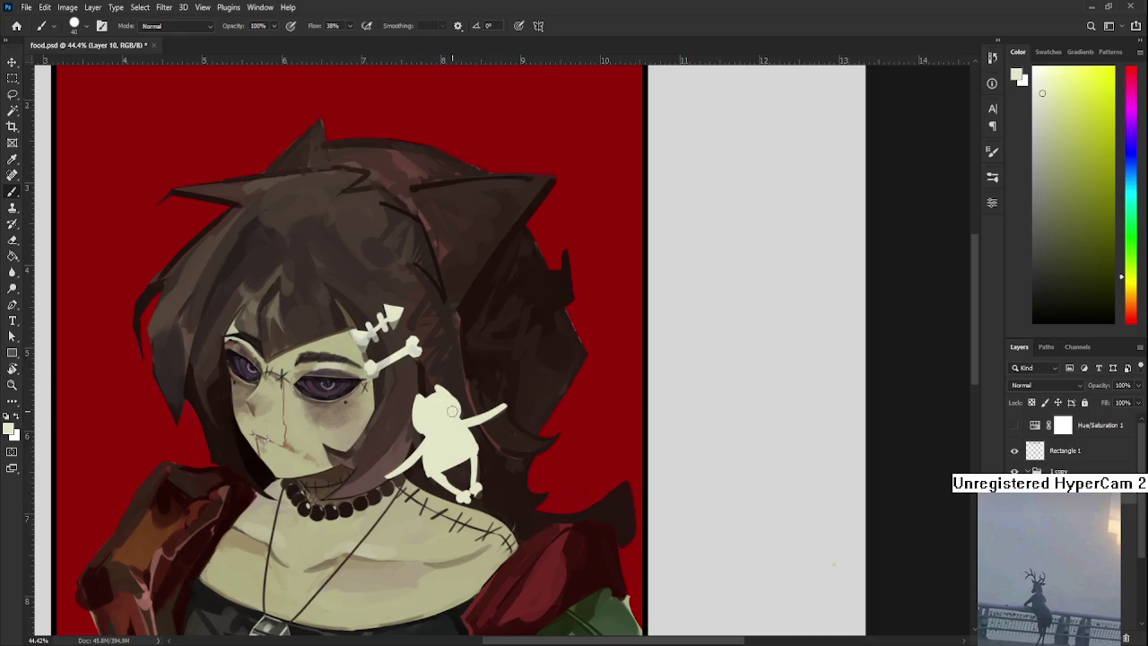
key("l")
left_click_drag(439, 340, 387, 370)
Free-transform the cat: skew it narrower, rotate and stretch it down, warp it into a curve.
key("ctrl+t")
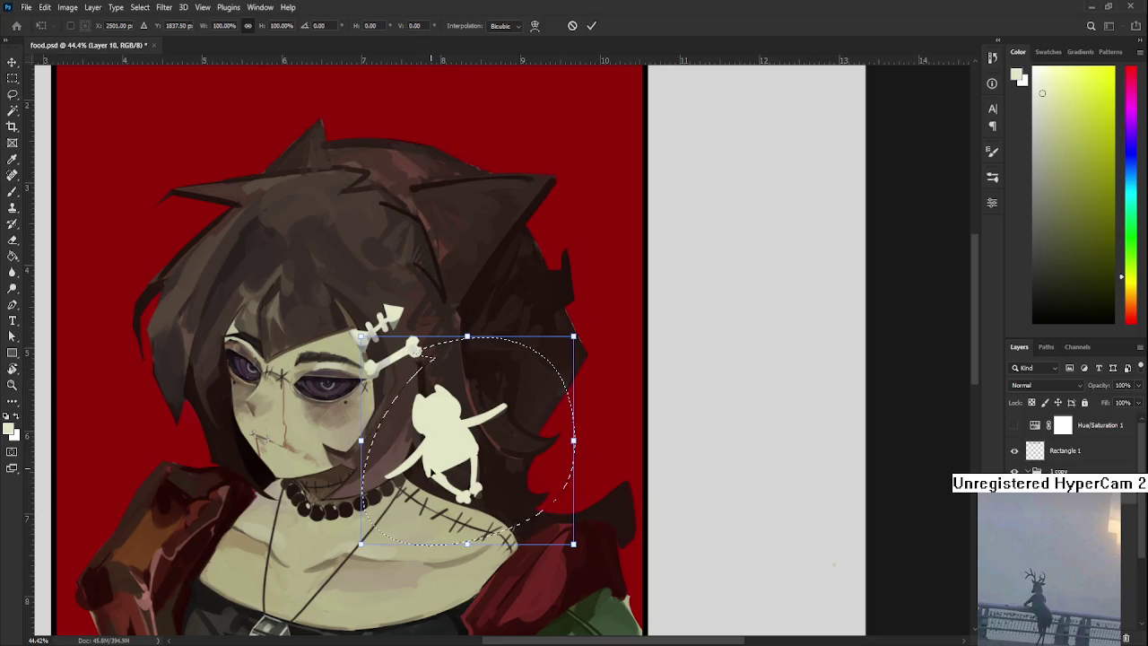
left_click_drag(362, 440, 387, 456)
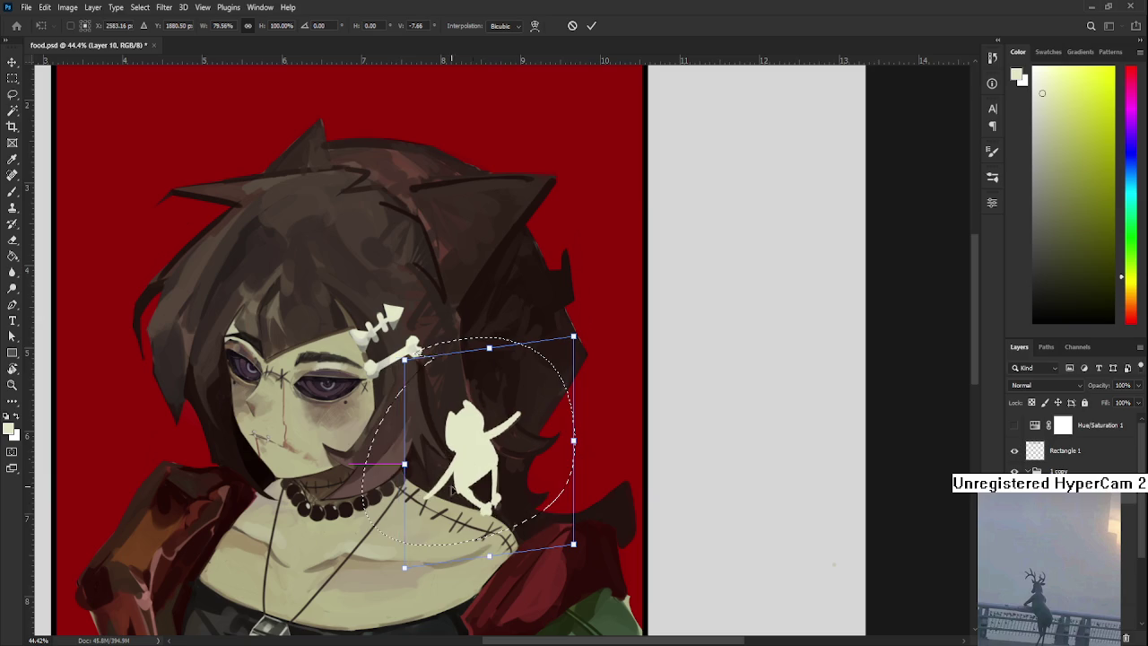
left_click_drag(479, 551, 459, 584)
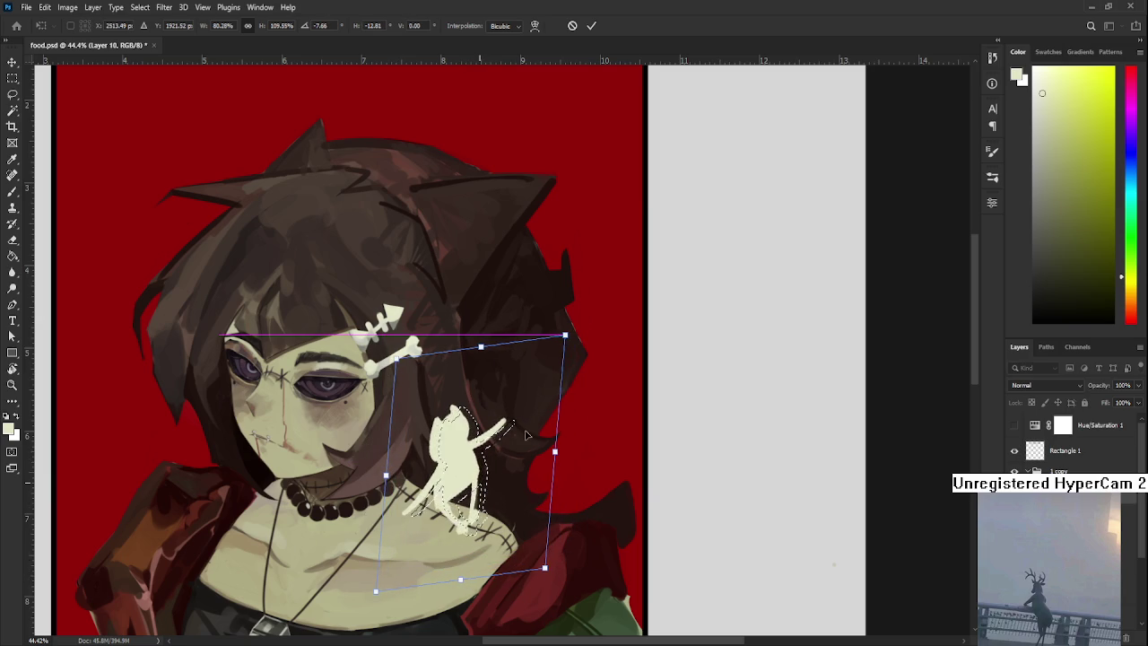
mouse_move(564, 337)
left_mouse_down()
mouse_move(543, 346)
mouse_move(512, 316)
left_mouse_up()
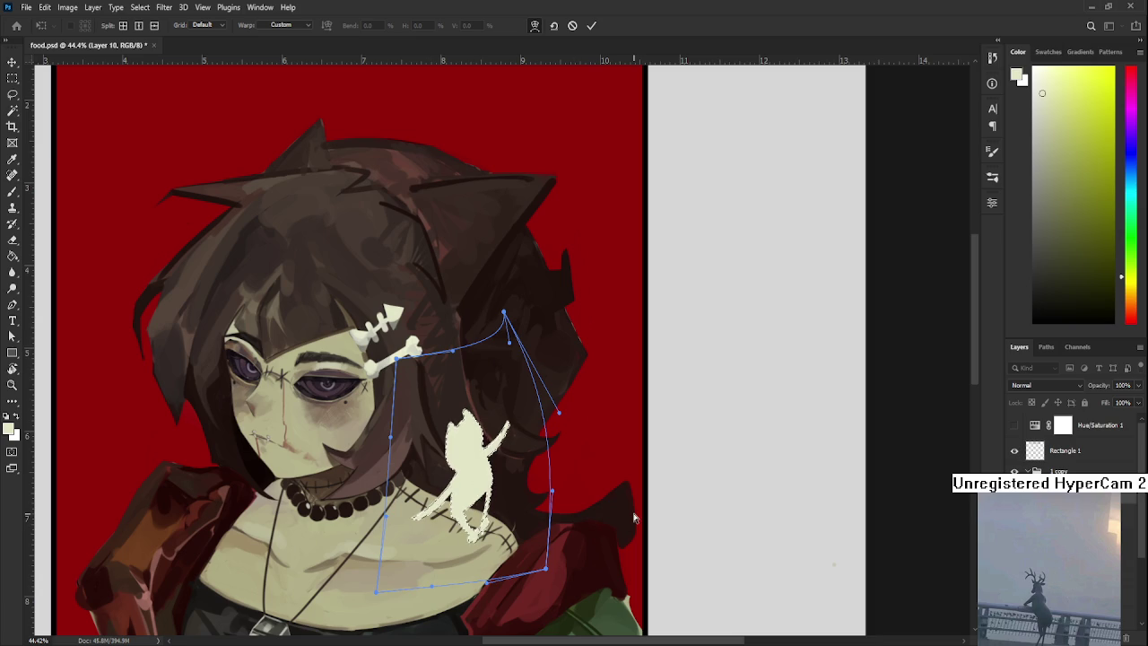
scroll(613, 495, "down", 1)
key("Return")
Touch up the transformed cat with Eraser and Brush while zooming around it.
scroll(601, 475, "down", 2)
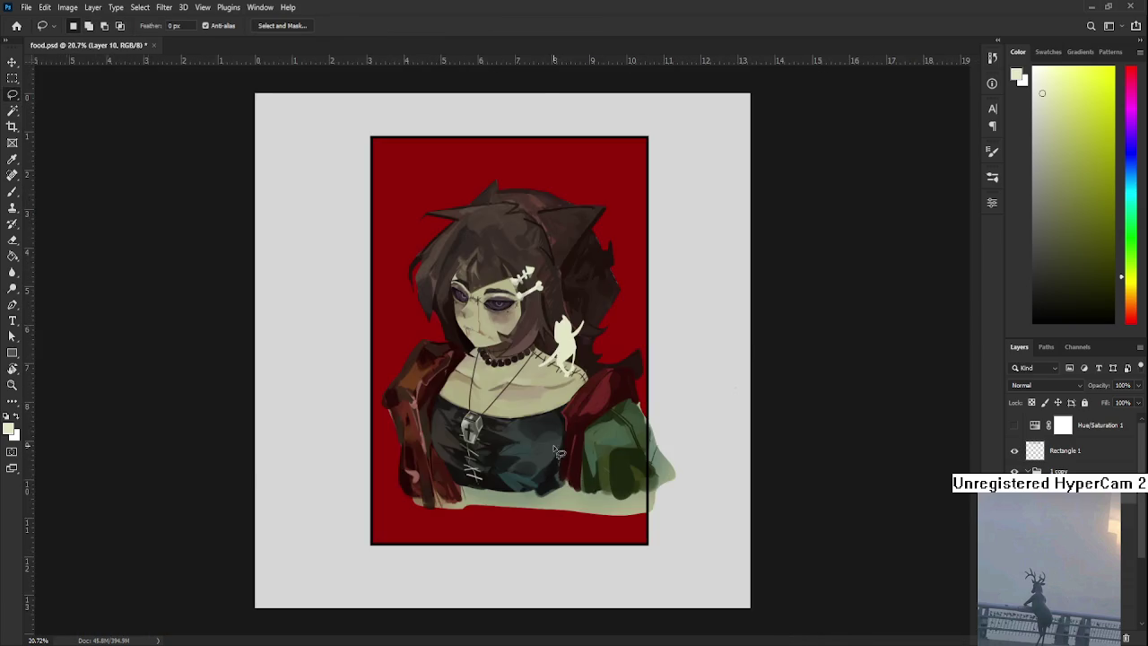
scroll(583, 377, "up", 4)
scroll(576, 361, "up", 2)
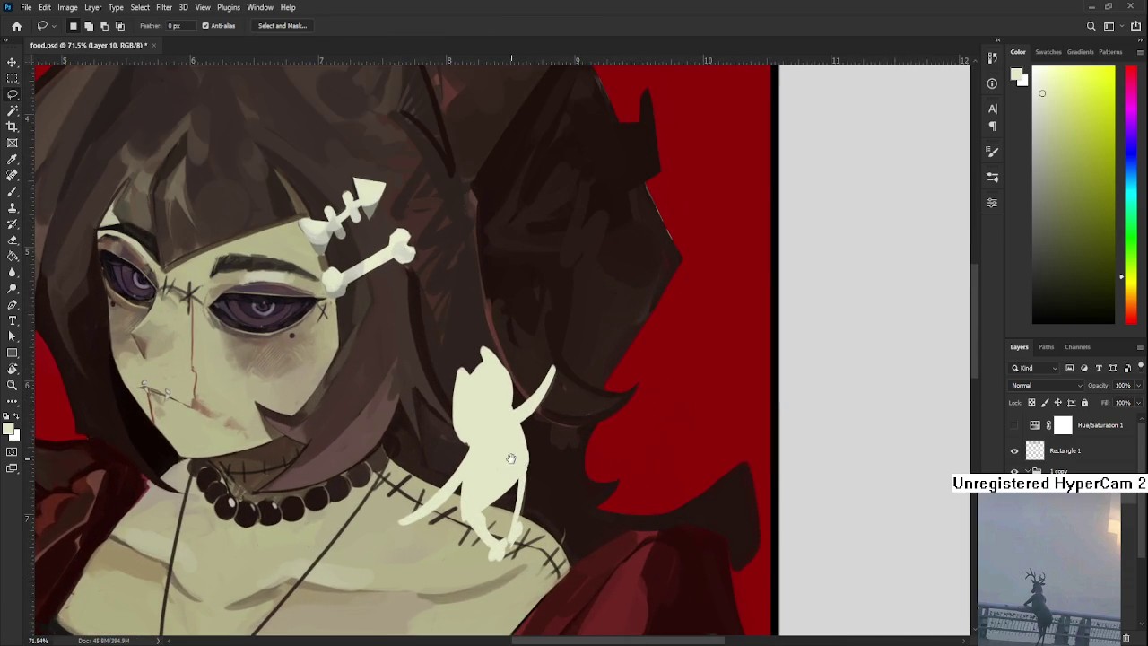
scroll(538, 430, "up", 1)
key("e")
key("b")
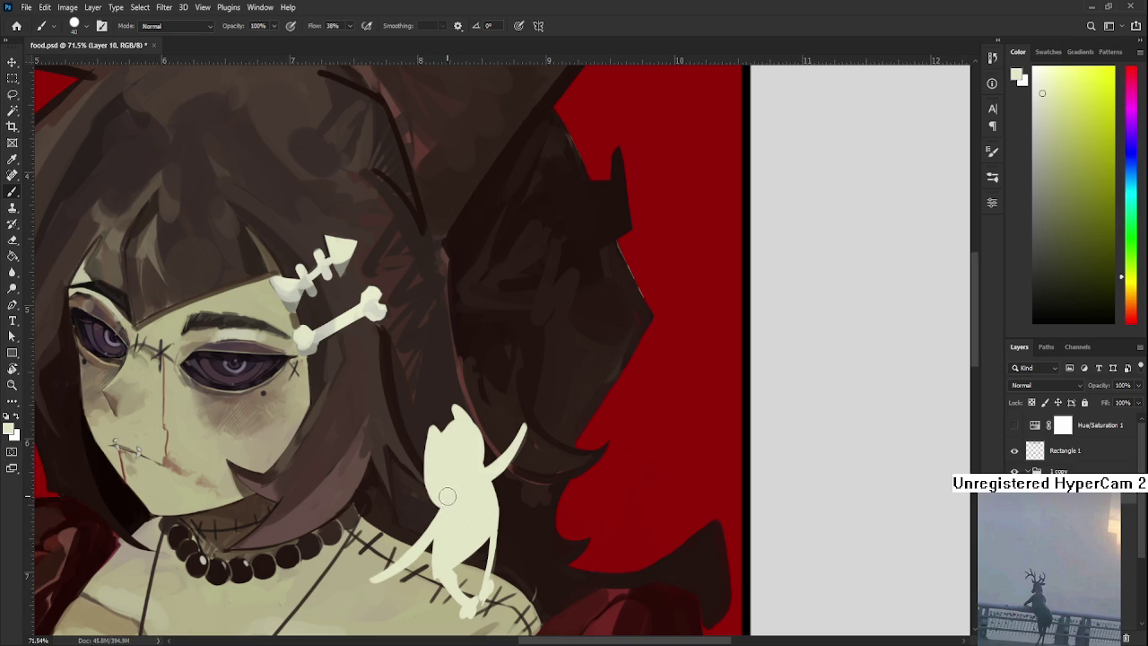
scroll(453, 495, "down", 2)
scroll(467, 488, "down", 2)
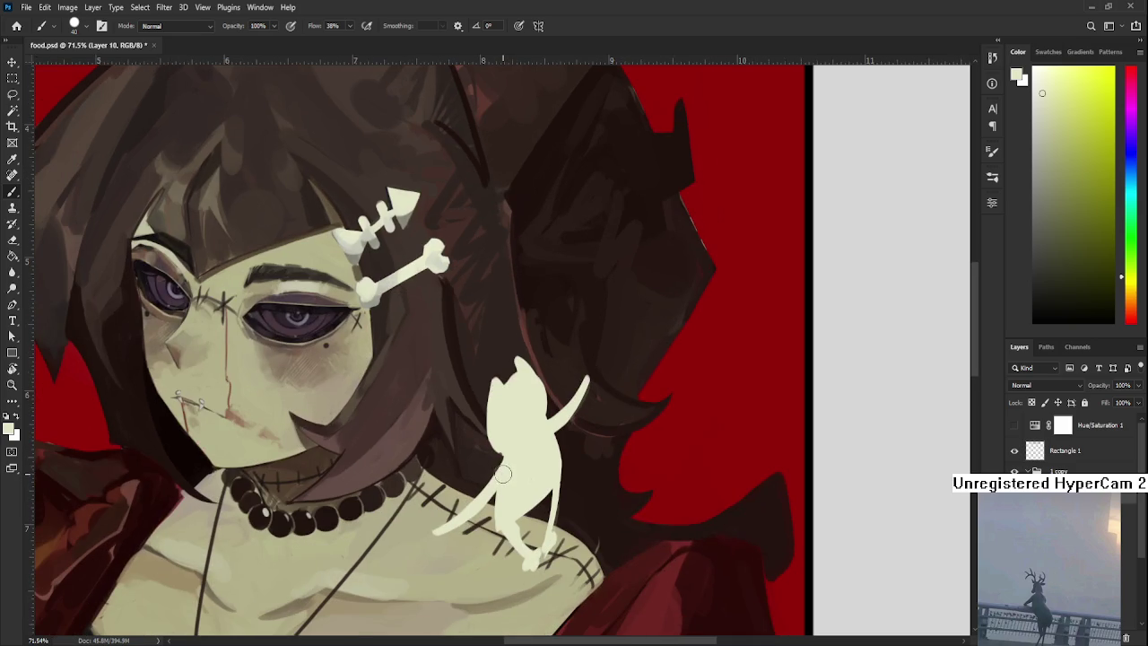
scroll(489, 475, "down", 2)
scroll(499, 472, "down", 2)
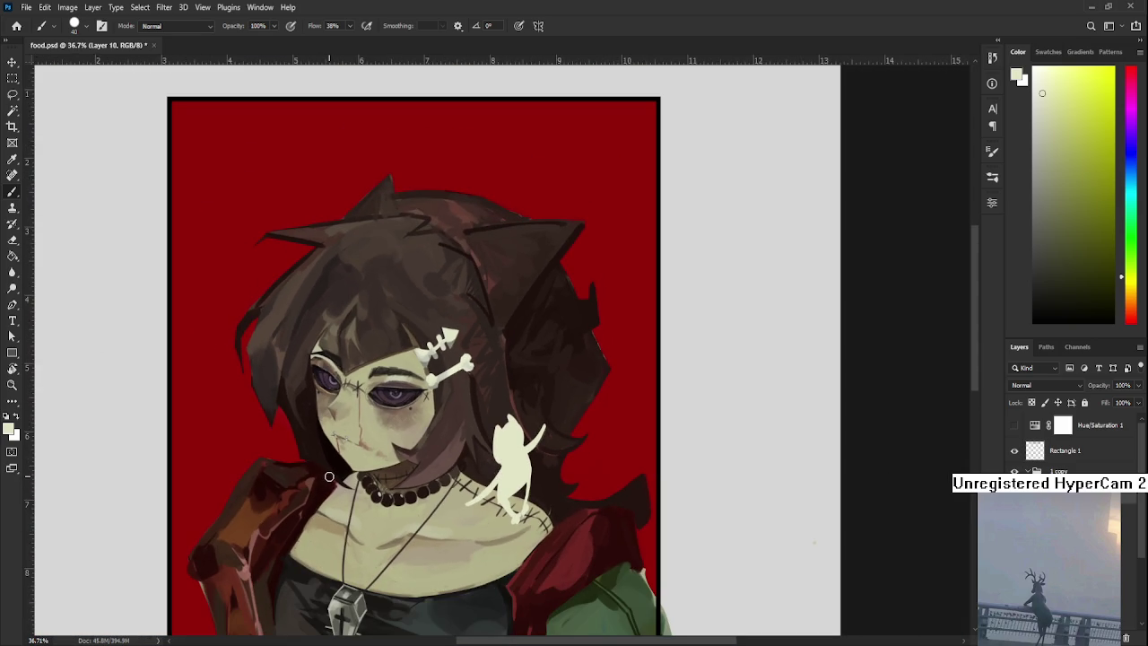
scroll(444, 454, "left", 1)
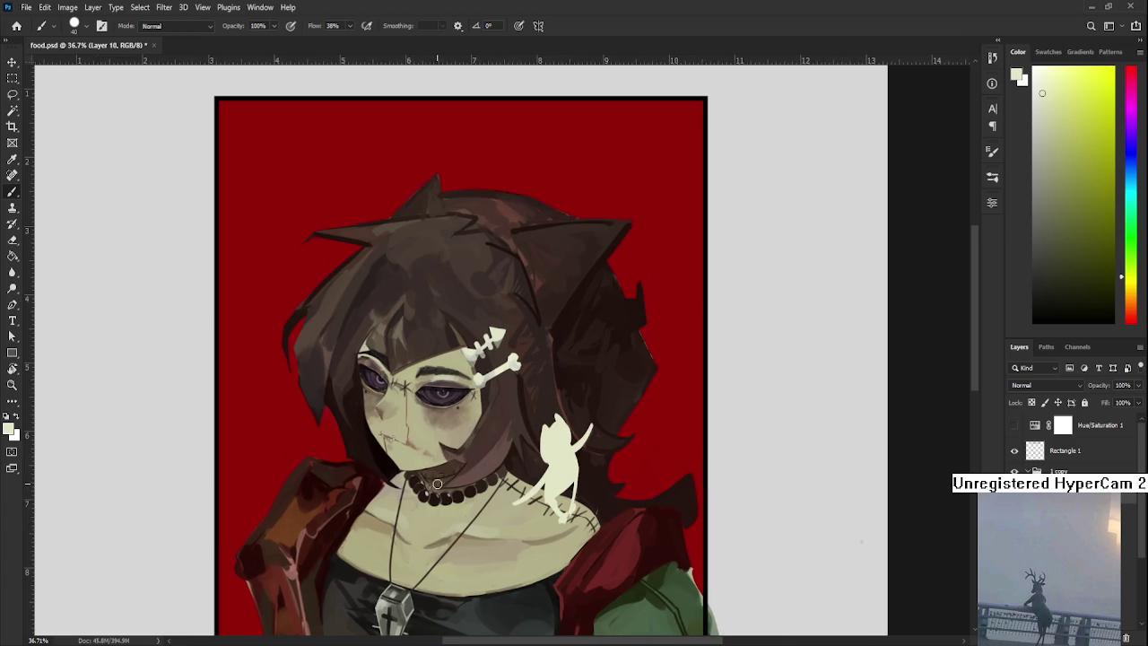
Paint a pale cream disc on the neck below the choker and trim it near the chin.
mouse_move(421, 490)
left_mouse_down()
mouse_move(430, 511)
mouse_move(410, 493)
left_mouse_up()
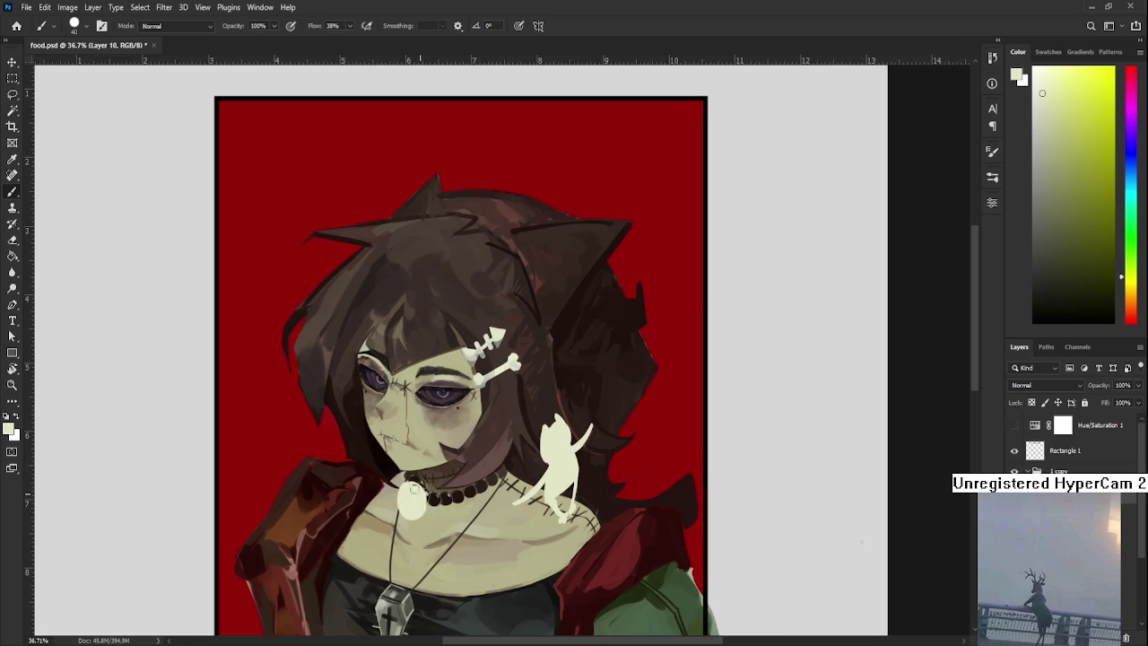
left_click_drag(475, 473, 397, 489)
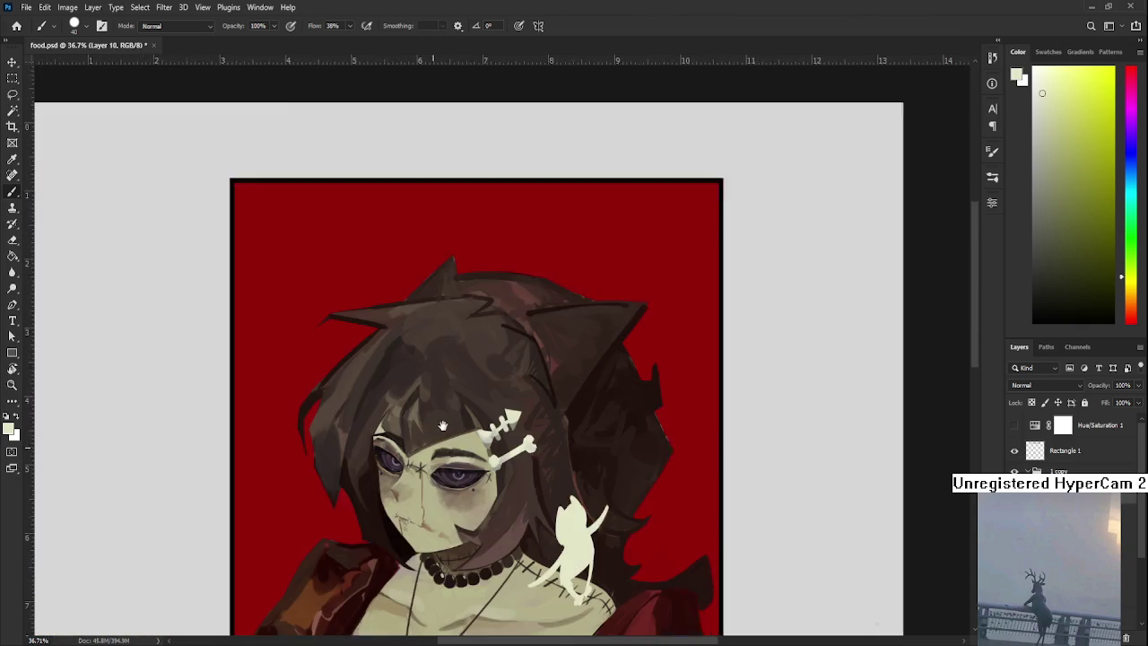
left_click_drag(397, 489, 603, 408)
left_click_drag(428, 468, 432, 474)
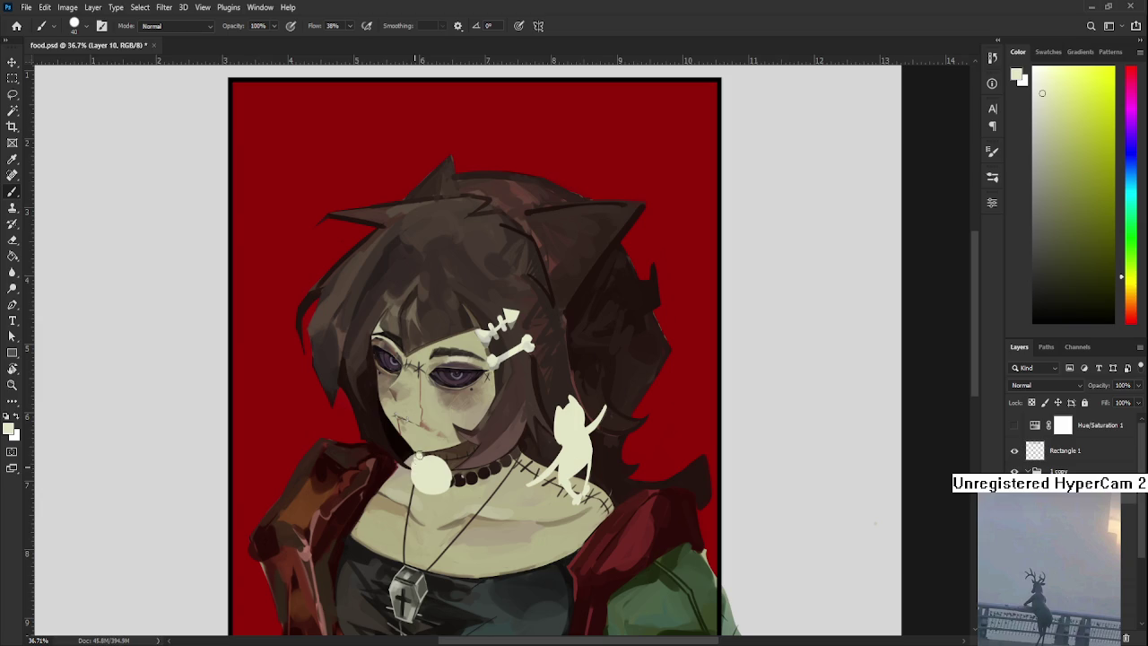
key("e")
mouse_move(421, 451)
left_mouse_down()
mouse_move(448, 461)
mouse_move(439, 453)
left_mouse_up()
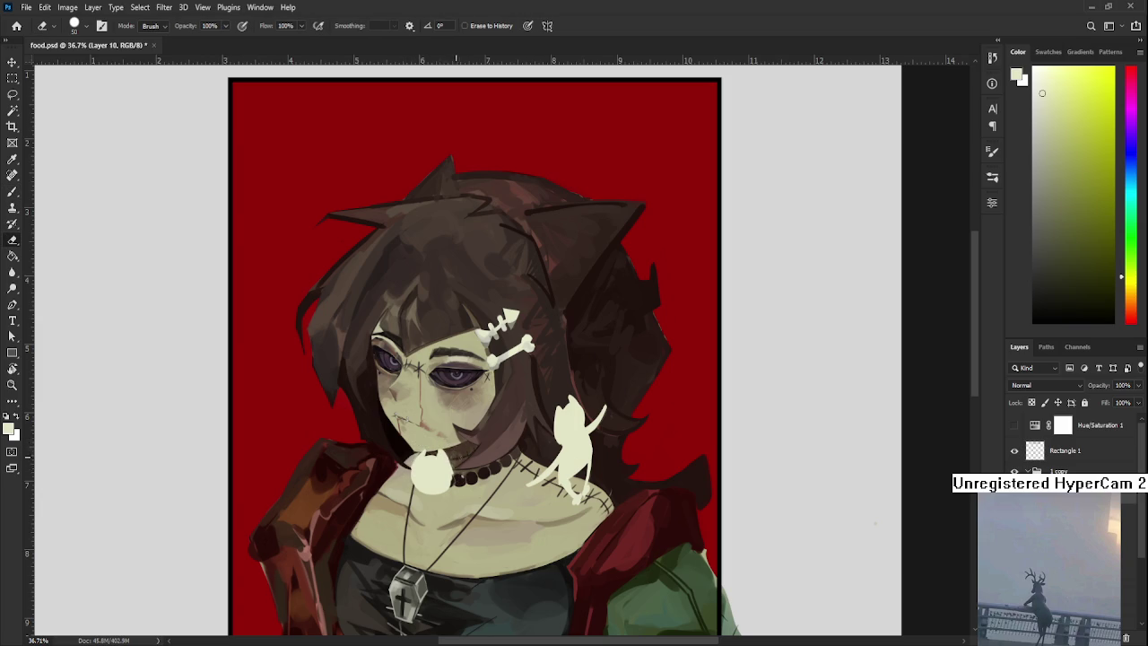
Extend the cream neck shape down onto the chest, trimming its edge.
scroll(440, 447, "down", 2)
key("b")
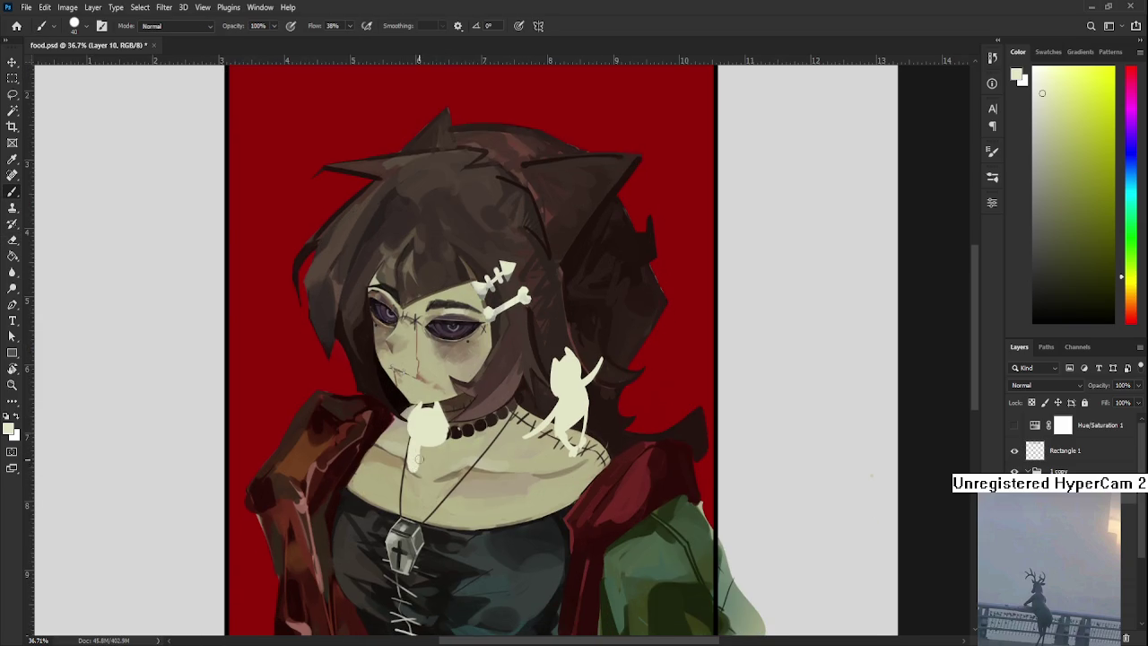
mouse_move(429, 468)
left_mouse_down()
mouse_move(417, 442)
mouse_move(441, 448)
mouse_move(406, 458)
mouse_move(452, 433)
left_mouse_up()
key("e")
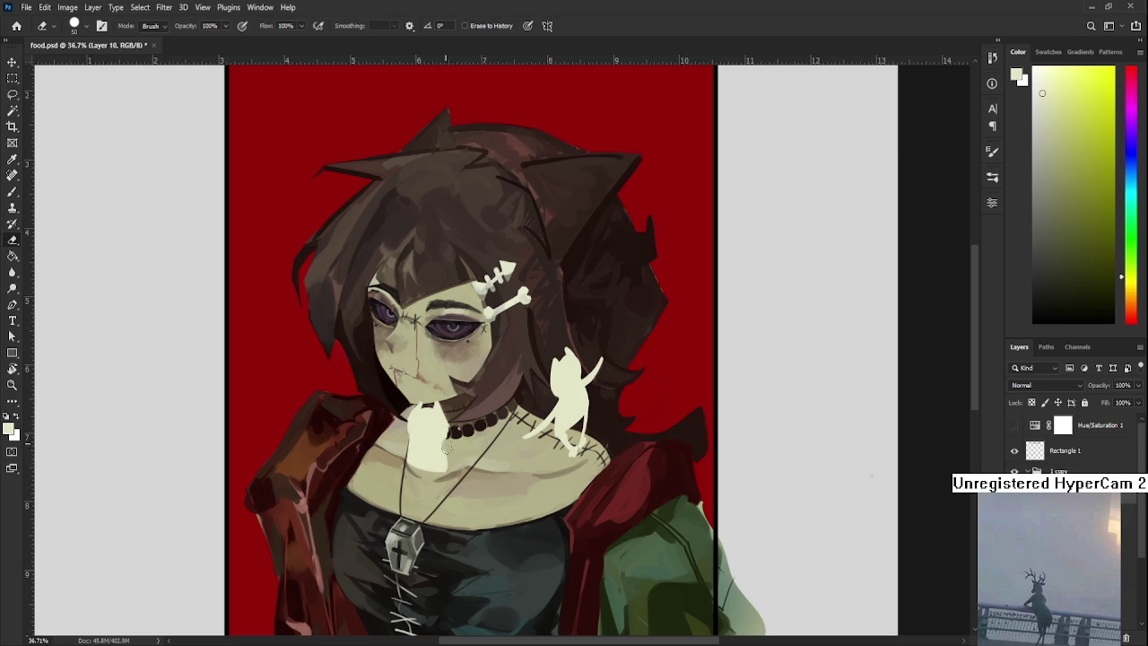
key("b")
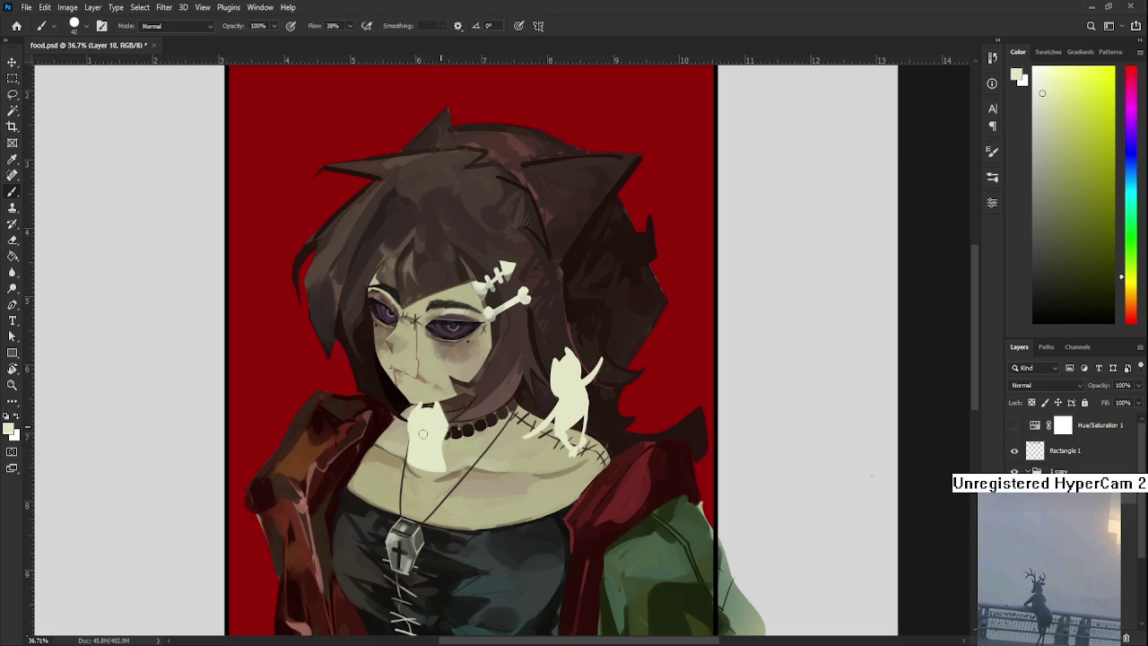
mouse_move(412, 464)
left_mouse_down()
mouse_move(414, 493)
mouse_move(430, 500)
left_mouse_up()
Reshape the figure's lower part with Eraser and Brush and dab cream at its bottom.
key("e")
key("b")
key("e")
key("b")
key("e")
key("b")
left_click(426, 492)
Zoom to review the two cream cats below her chin and on her shoulder.
scroll(423, 457, "up", 2)
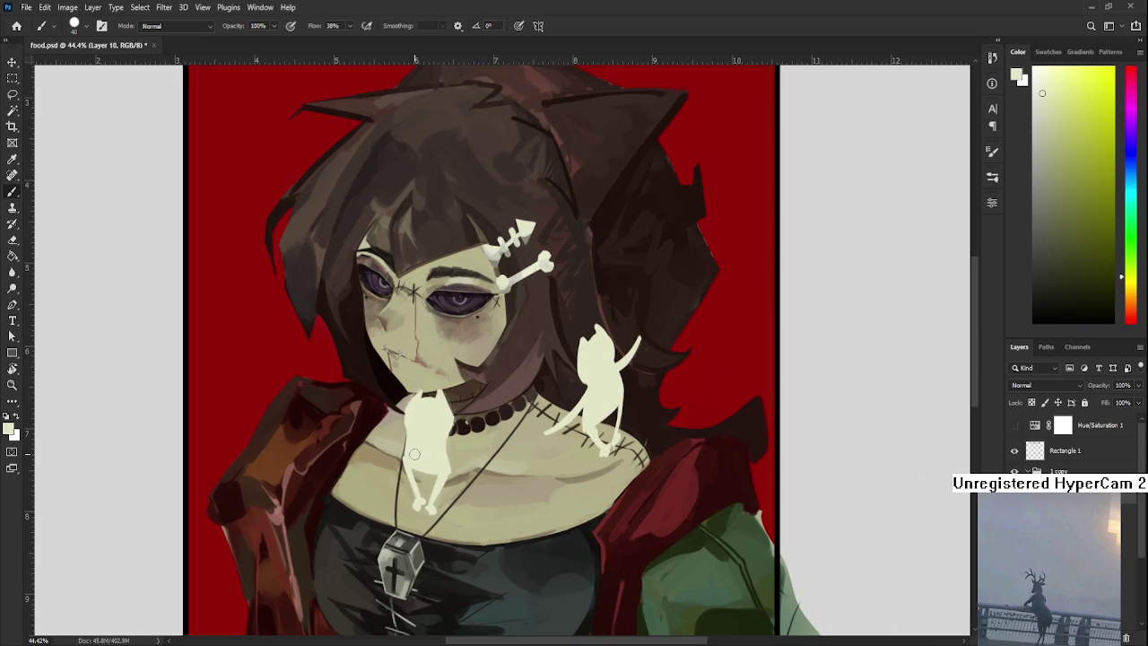
Paint arms reaching left and right onto the cream cat on her chest.
key("e")
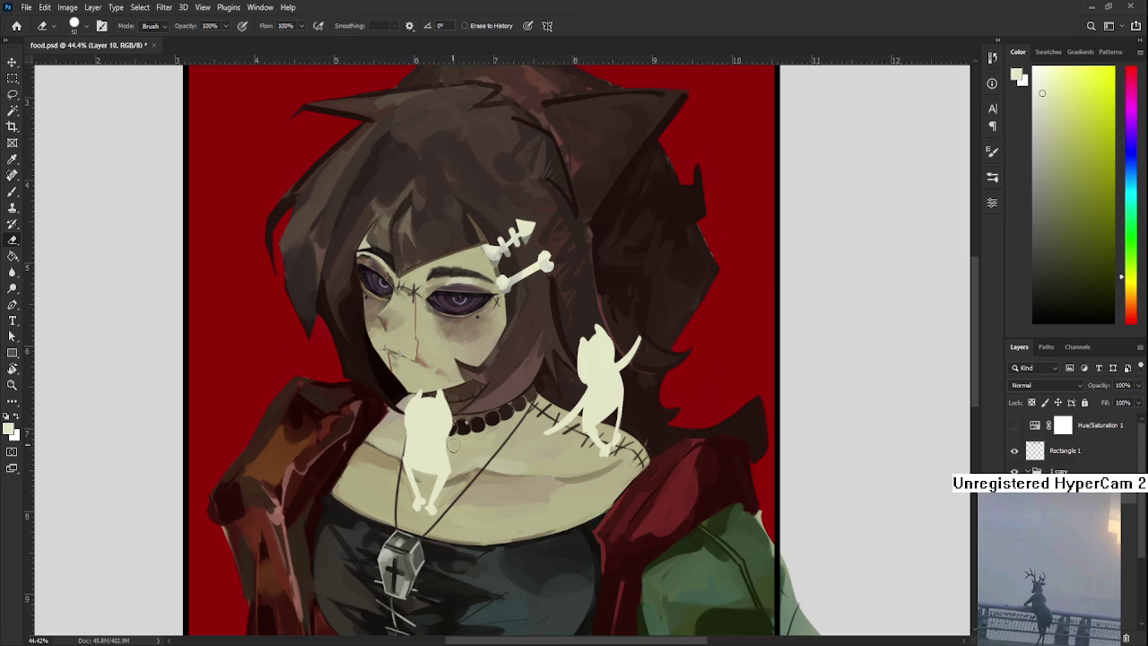
key("b")
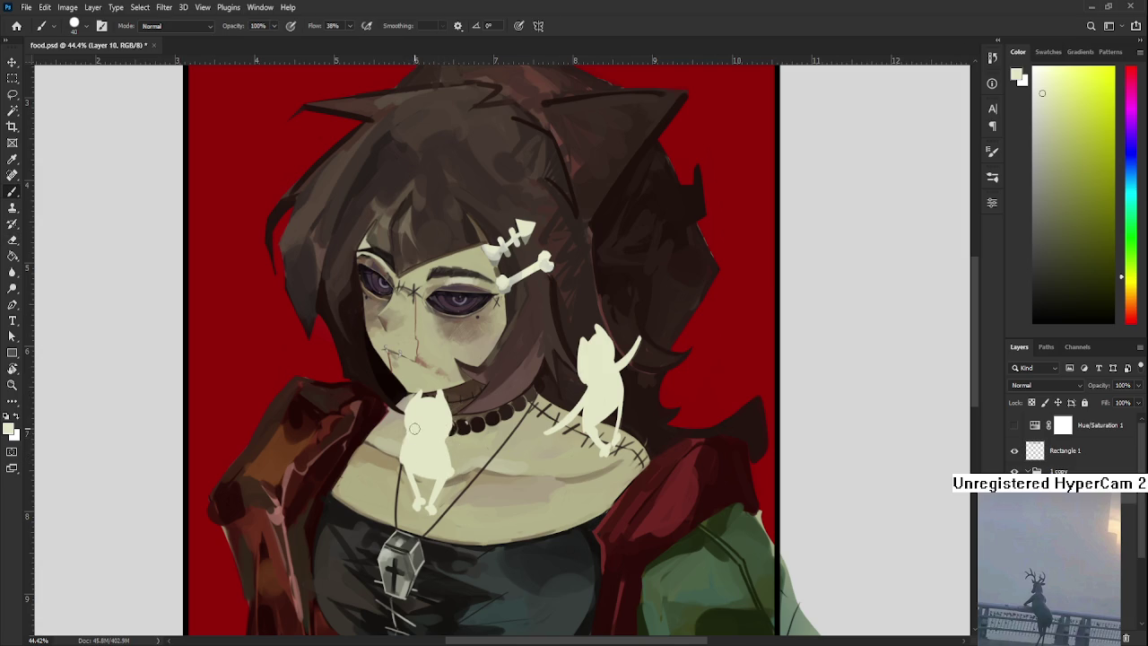
key("e")
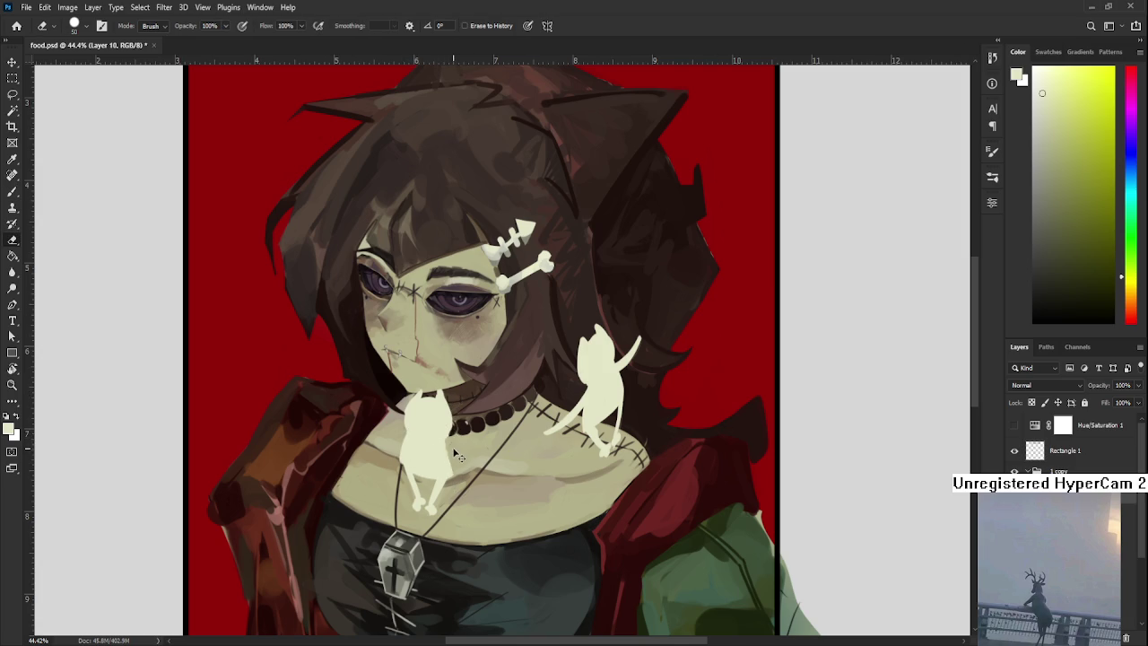
left_click_drag(460, 475, 445, 457)
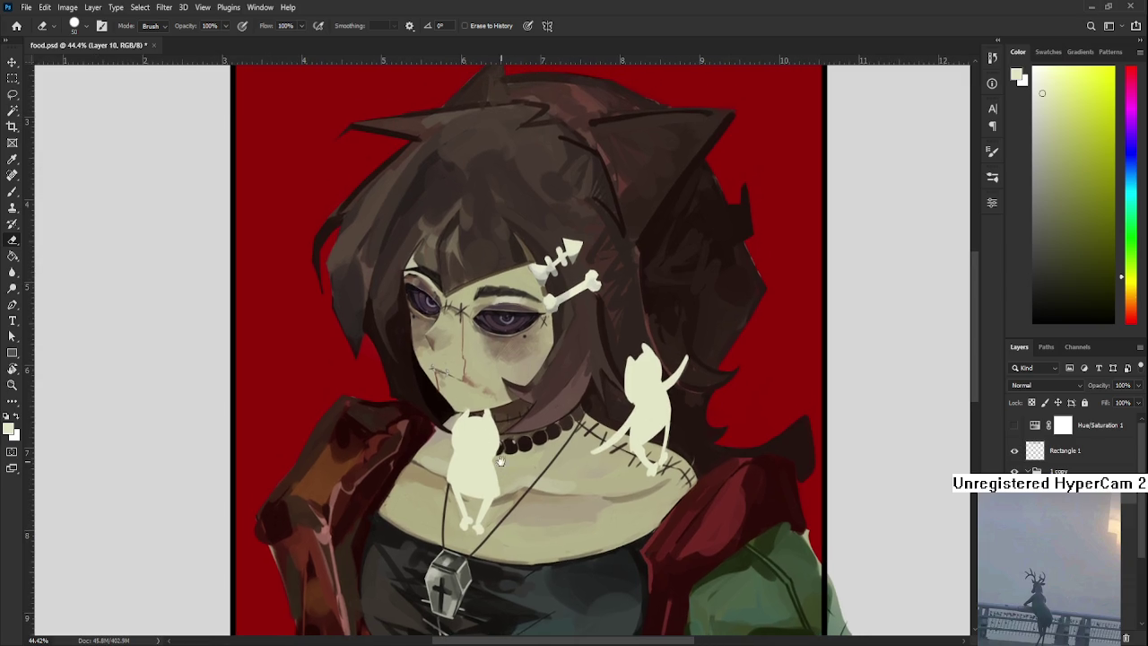
key("b")
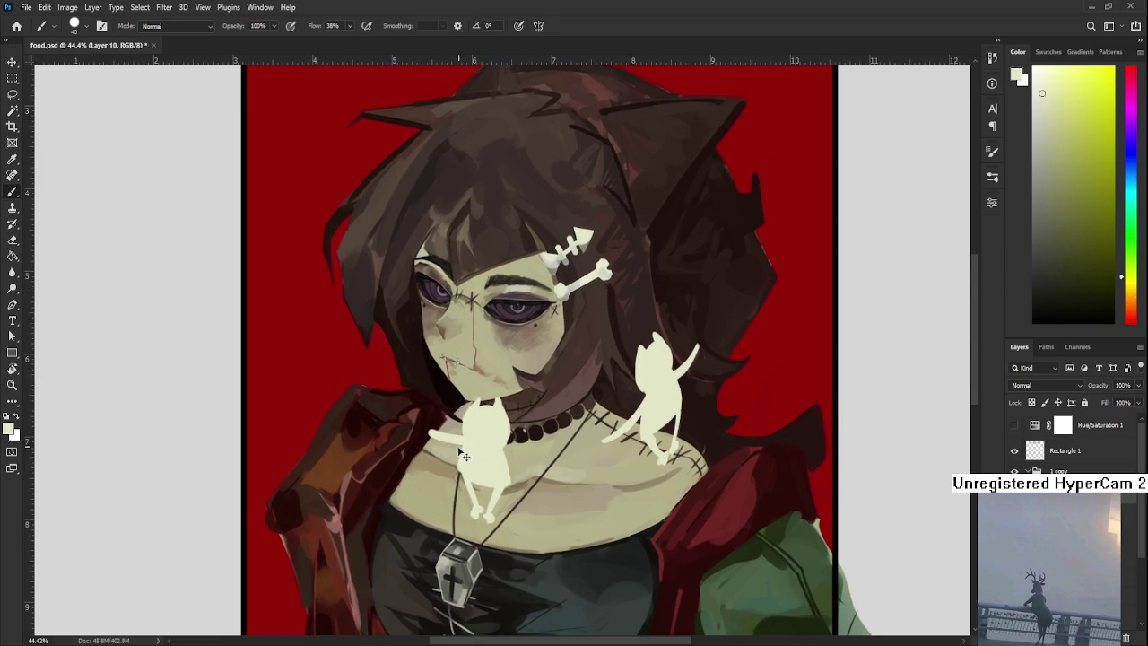
left_click_drag(451, 448, 424, 444)
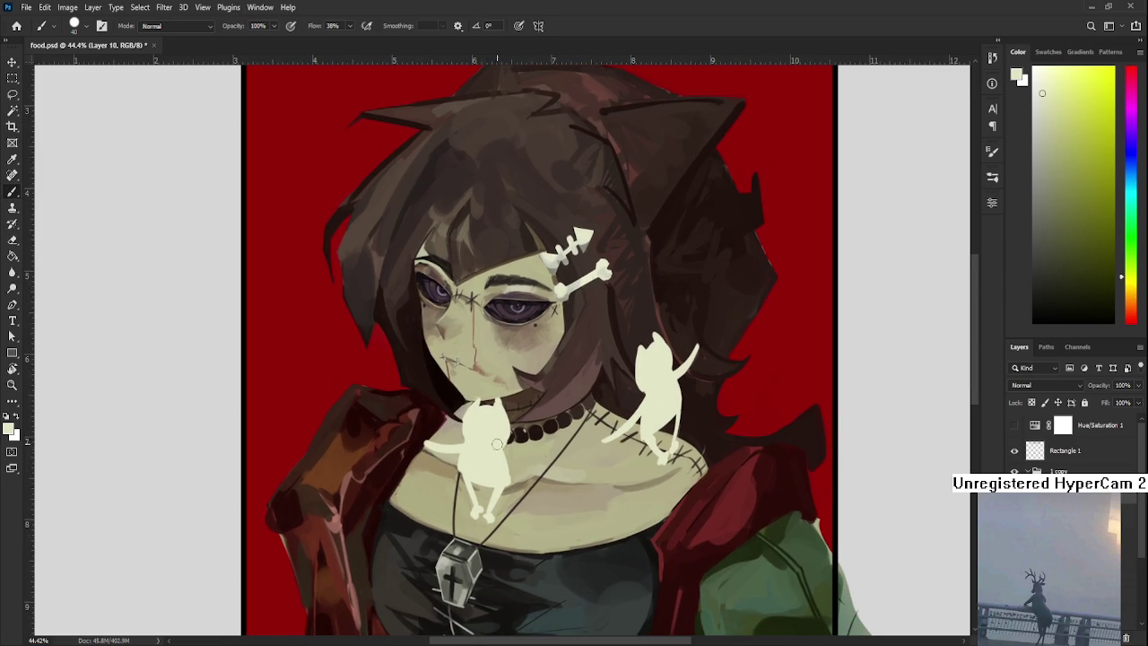
left_click_drag(498, 453, 538, 460)
key("e")
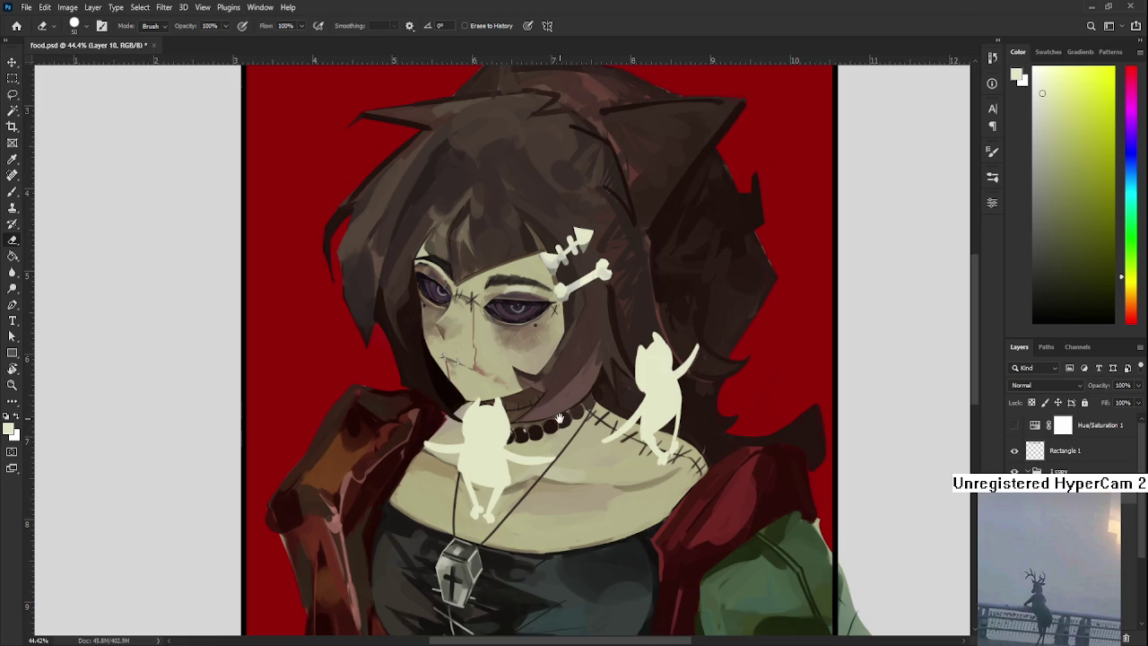
Lasso the chest cat and transform it slightly lower.
scroll(555, 448, "up", 2)
scroll(560, 452, "down", 1)
scroll(559, 452, "down", 3)
key("l")
mouse_move(553, 464)
left_mouse_down()
mouse_move(485, 553)
mouse_move(550, 441)
left_mouse_up()
key("ctrl+t")
mouse_move(478, 481)
left_mouse_down()
mouse_move(480, 492)
mouse_move(546, 454)
mouse_move(574, 462)
left_mouse_up()
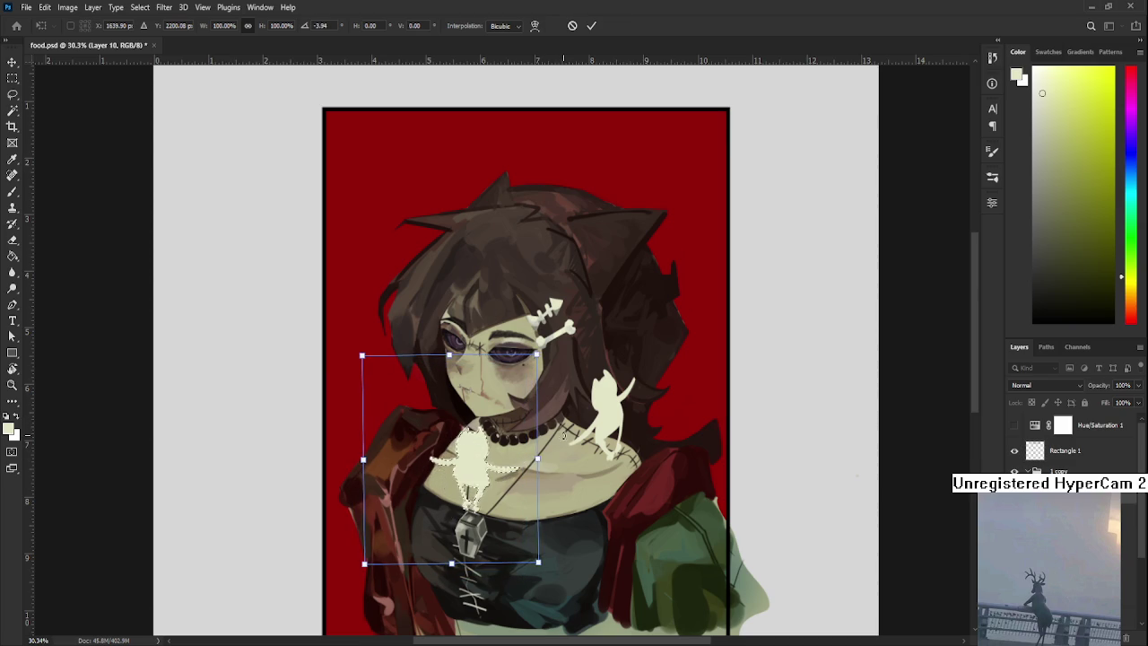
Commit the chest cat move, then paste a cat copy beside the left of her face.
key("Return")
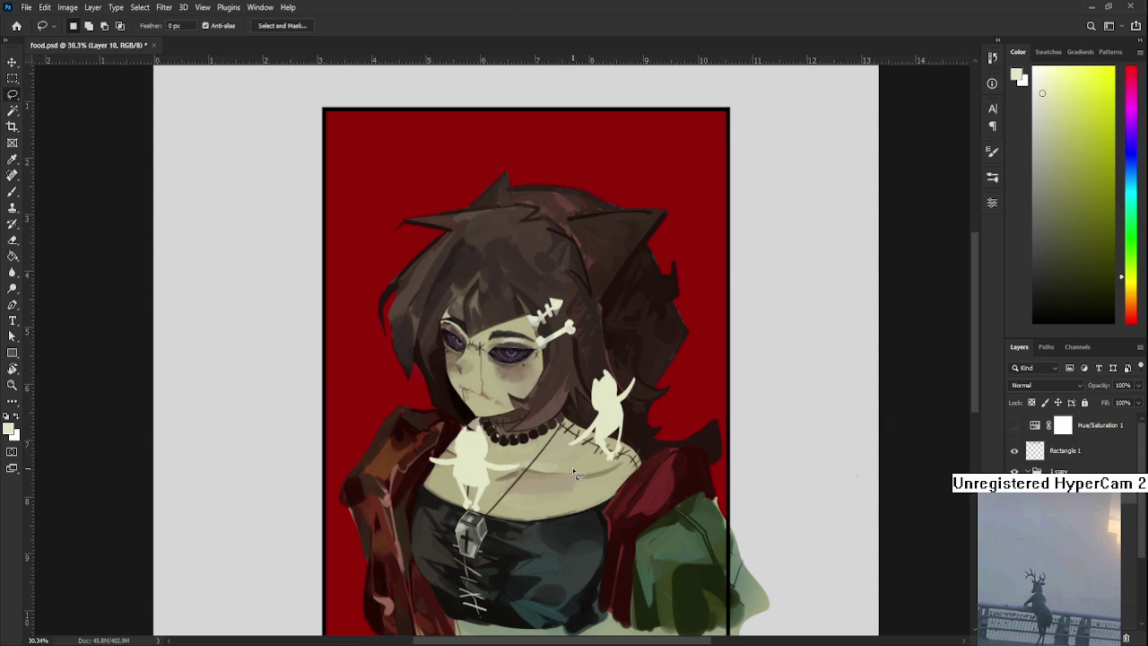
scroll(476, 453, "up", 3)
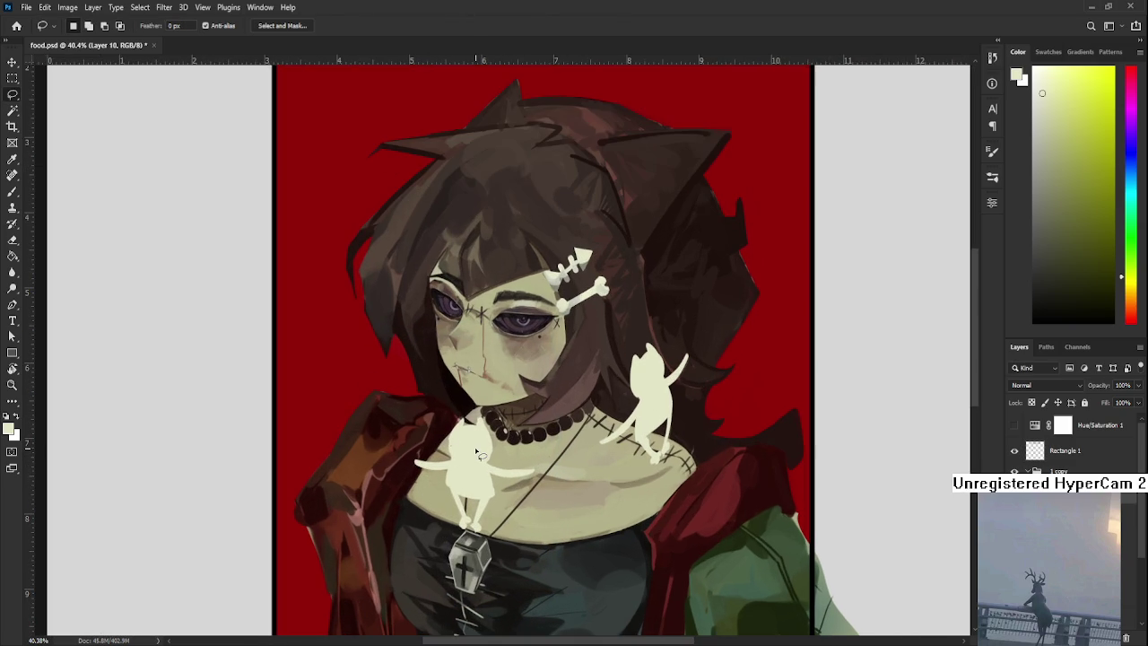
key("ctrl+v")
key("ctrl+t")
left_click_drag(449, 448, 361, 386)
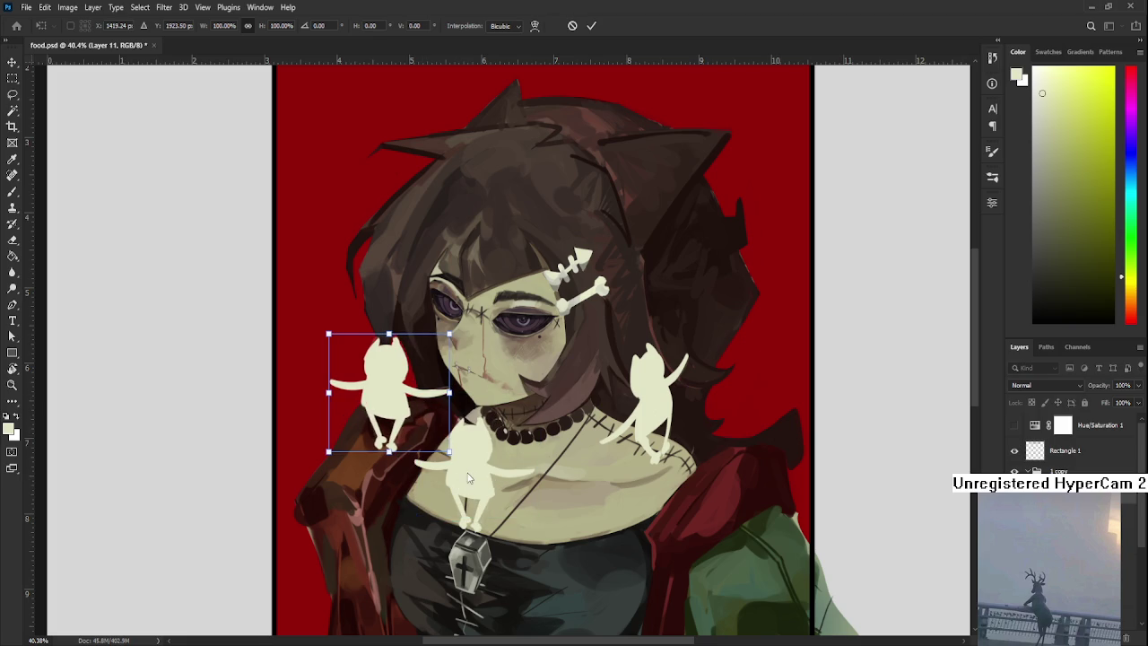
Bend the cat copy's edges and stand it more upright beside her face.
mouse_move(333, 374)
left_mouse_down()
mouse_move(395, 361)
mouse_move(404, 434)
left_mouse_up()
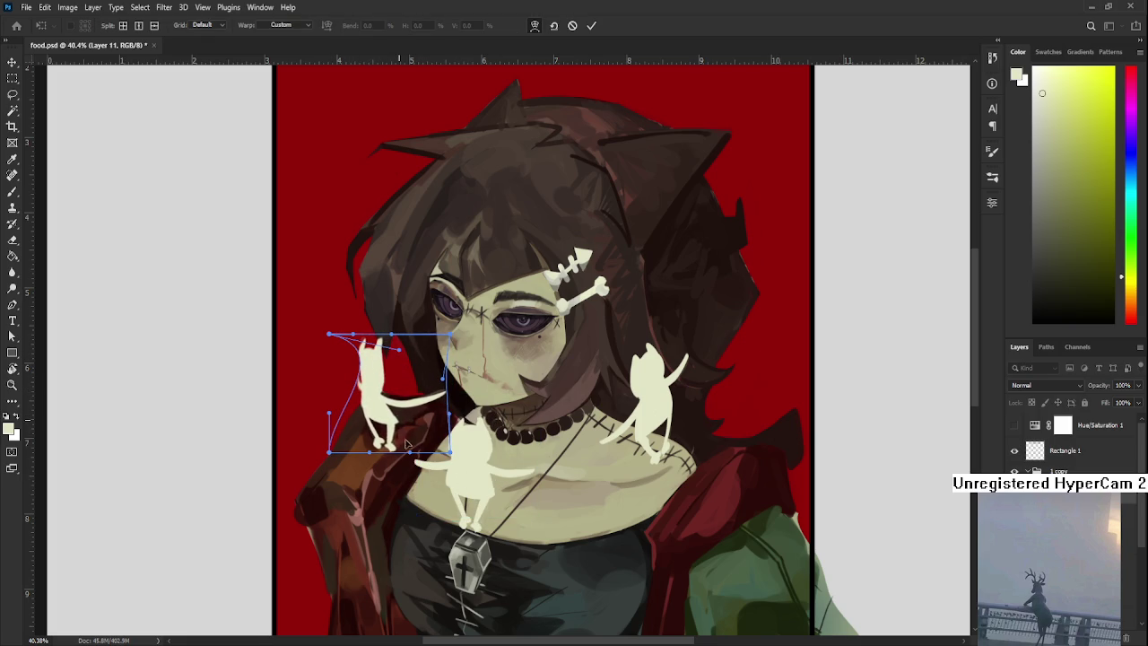
mouse_move(405, 435)
left_mouse_down()
mouse_move(413, 387)
mouse_move(373, 405)
mouse_move(368, 366)
mouse_move(338, 324)
left_mouse_up()
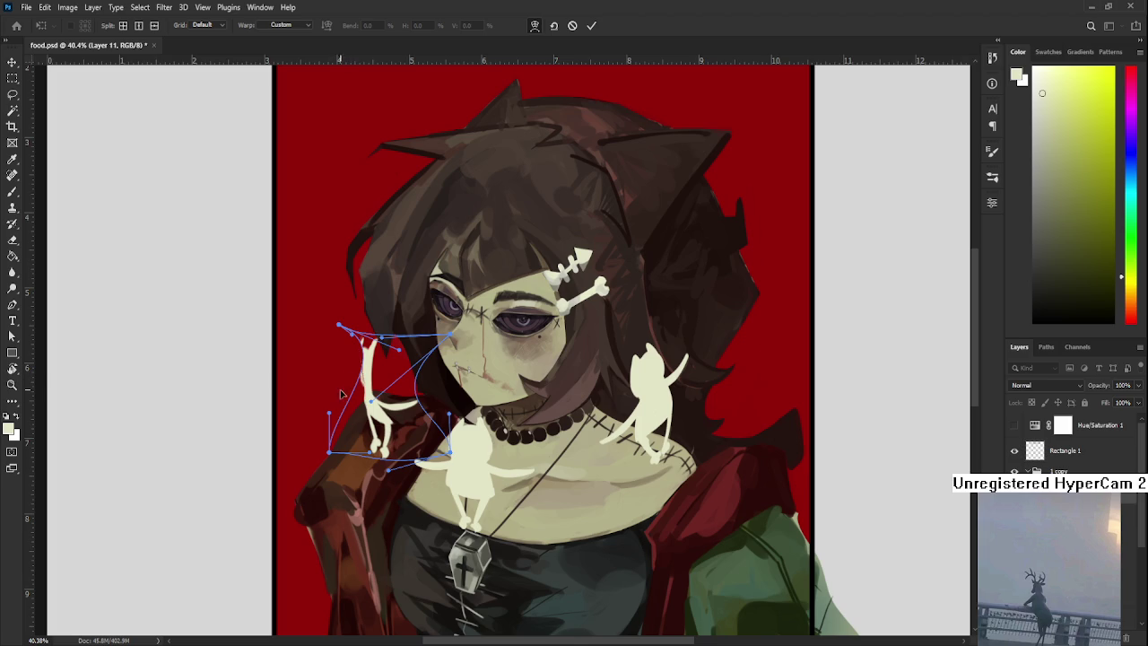
mouse_move(332, 422)
left_mouse_down()
mouse_move(304, 427)
mouse_move(346, 448)
left_mouse_up()
left_click_drag(399, 419, 375, 365)
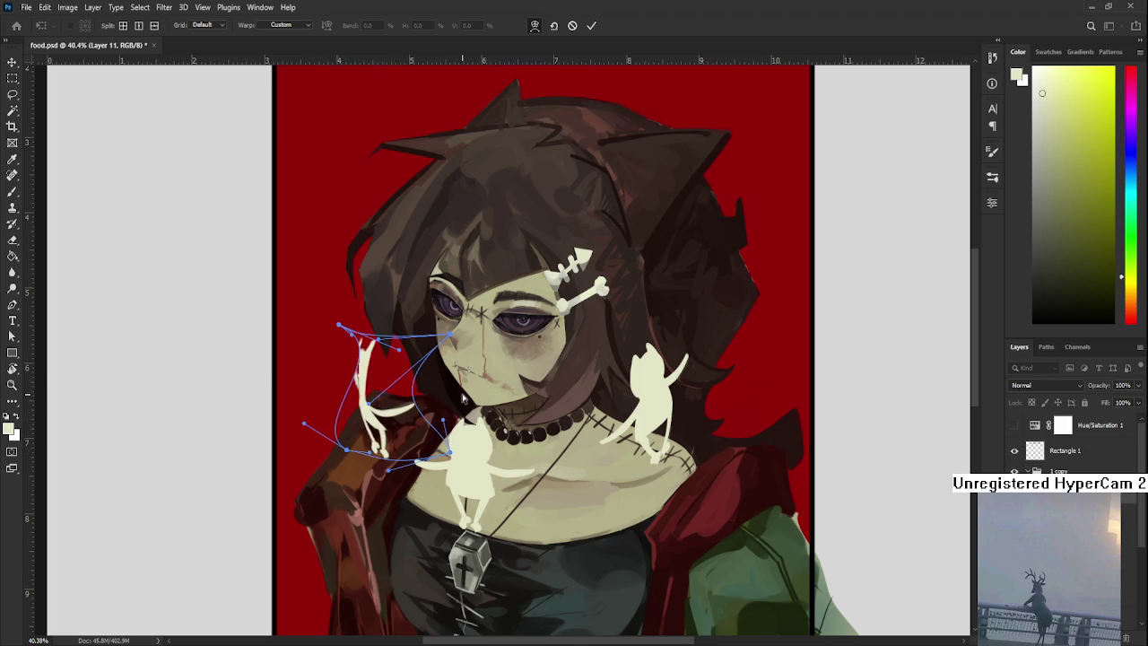
scroll(375, 365, "down", 3)
key("Return")
scroll(470, 329, "up", 2)
Try distorting and skewing the cat copy toward her hair, then discard the distortion.
key("ctrl+alt+t")
left_click_drag(499, 444, 422, 352)
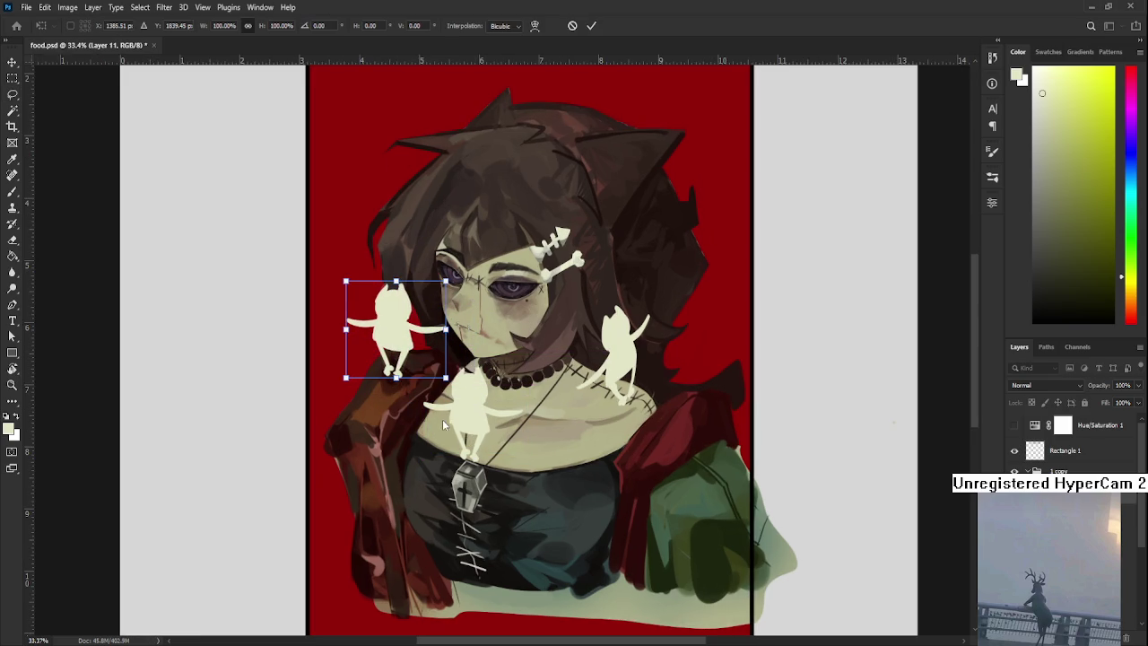
left_click_drag(352, 387, 356, 420)
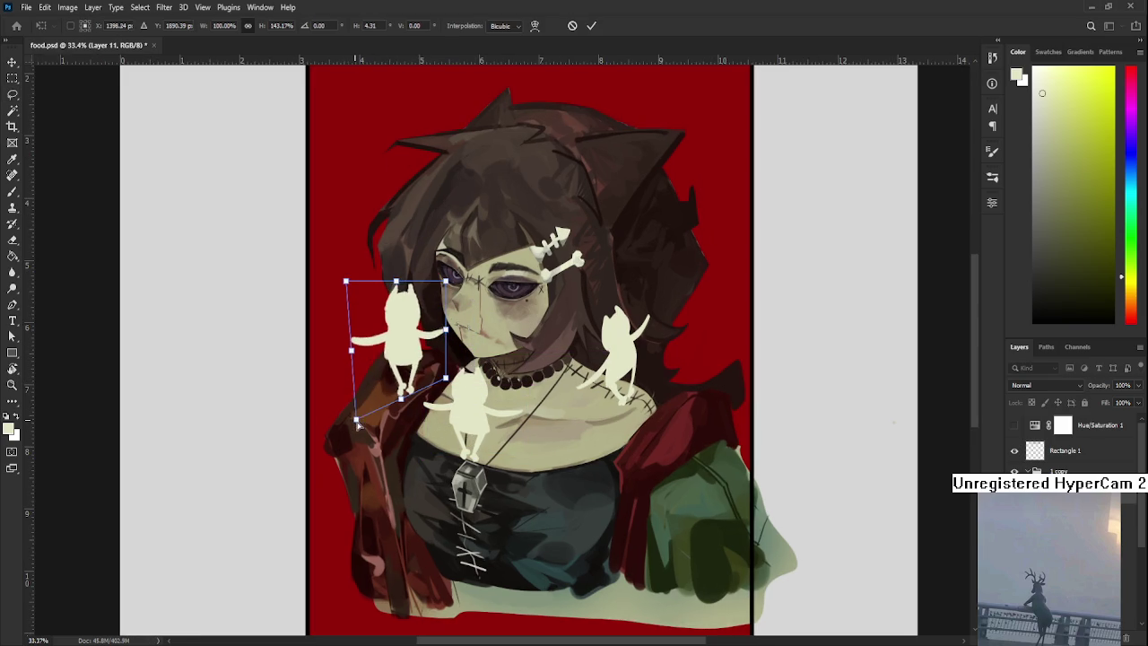
left_click_drag(445, 282, 344, 307)
left_click_drag(444, 379, 419, 365)
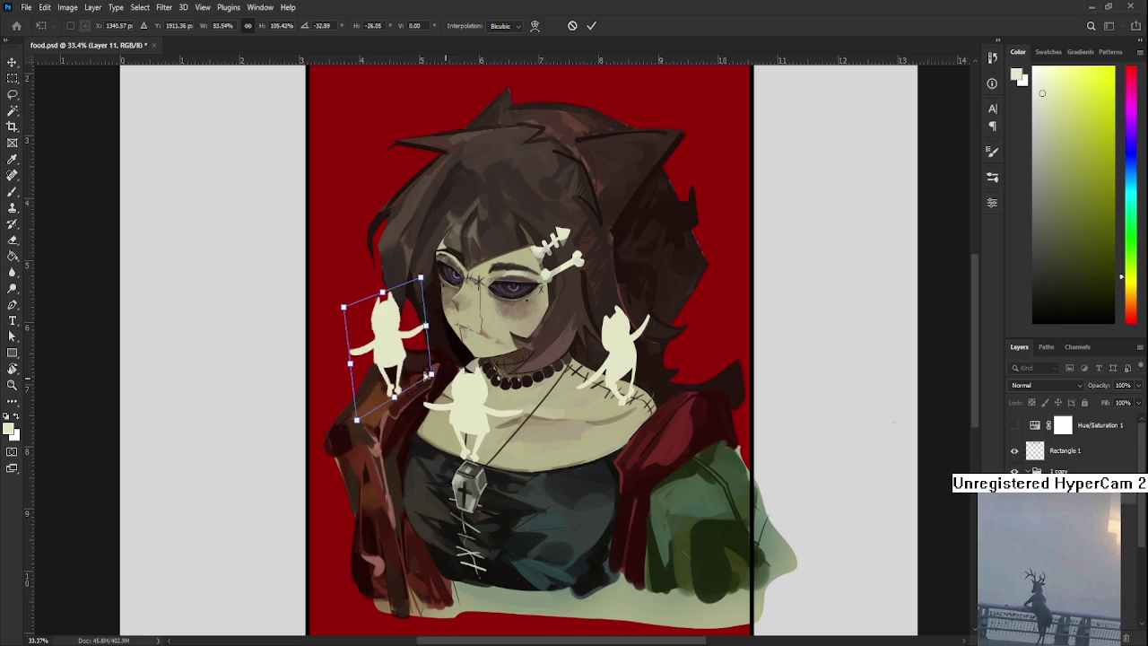
left_click_drag(420, 281, 415, 280)
left_click_drag(360, 368, 363, 352)
scroll(363, 352, "up", 3)
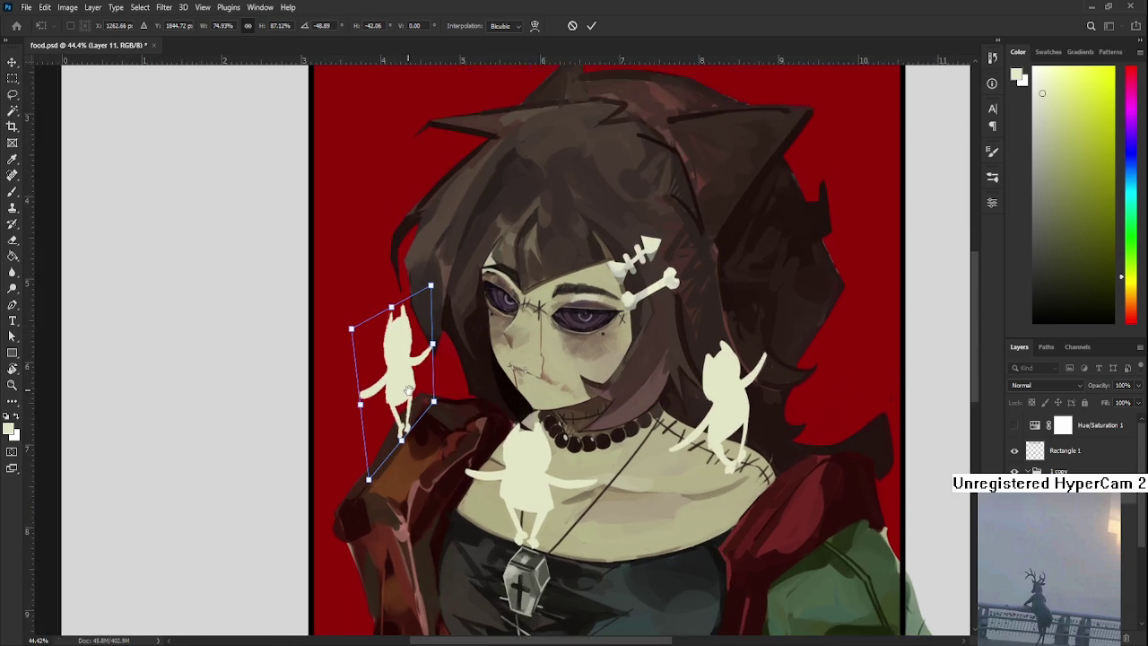
key("Escape")
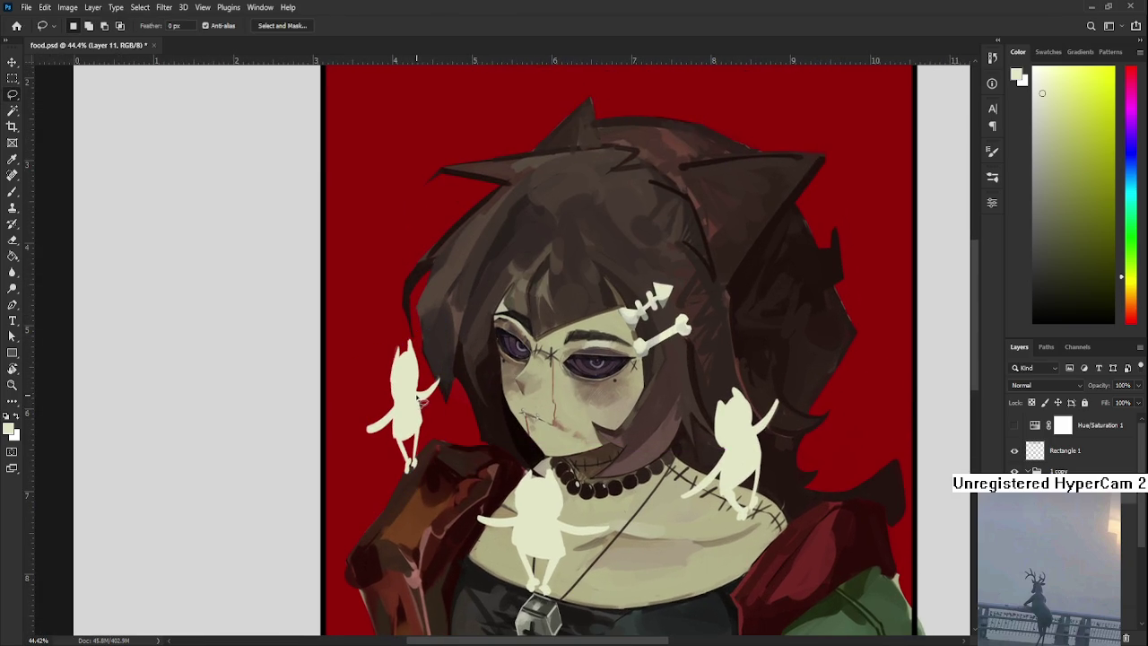
Try warping the cat to lean sideways with its arm pointing out, then cancel it.
key("ctrl+t")
key("ctrl+alt+w")
left_click_drag(407, 422, 400, 381)
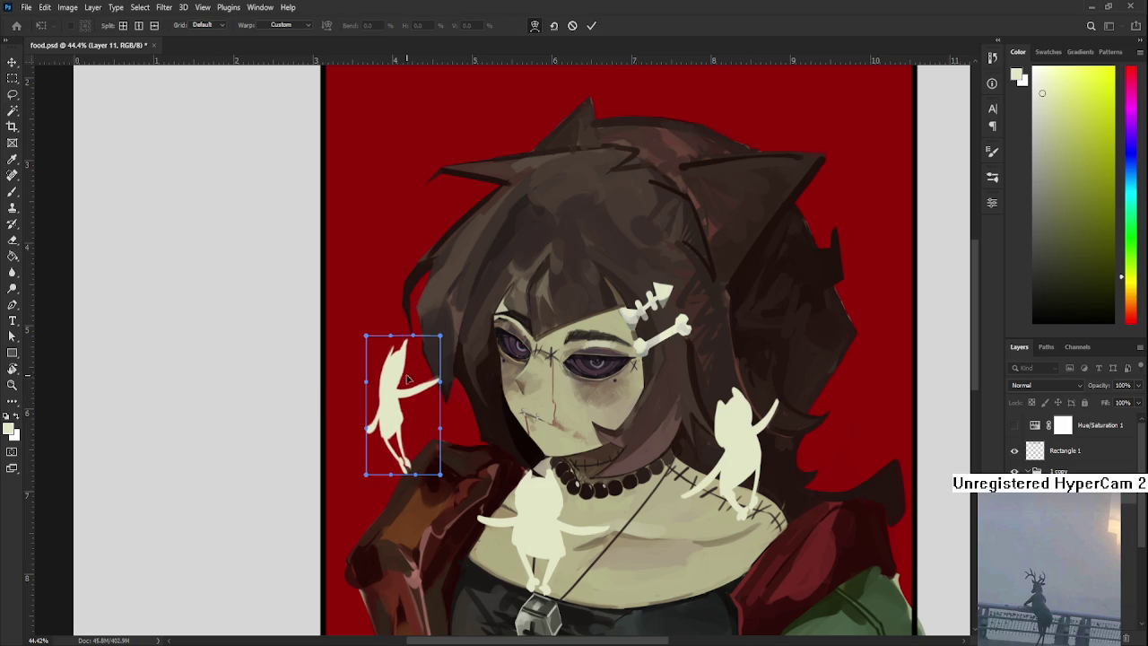
mouse_move(414, 391)
left_mouse_down()
mouse_move(442, 403)
mouse_move(448, 394)
left_mouse_up()
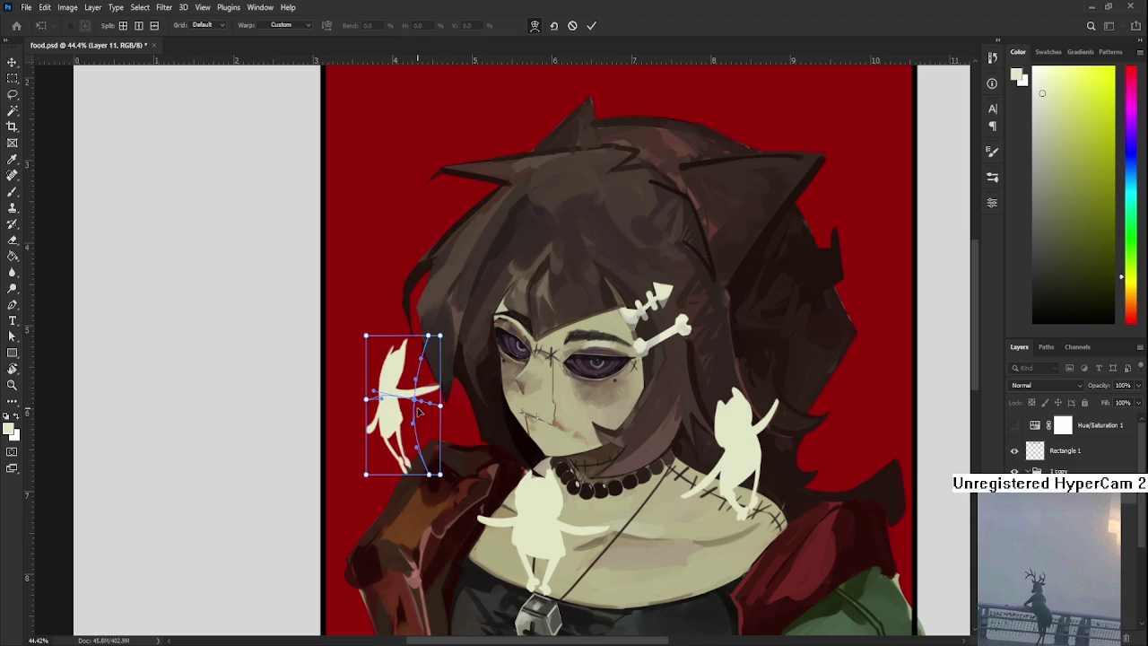
key("Escape")
Warp the cat copy, pulling its legs, right side and arm inward, and apply it.
key("ctrl+t")
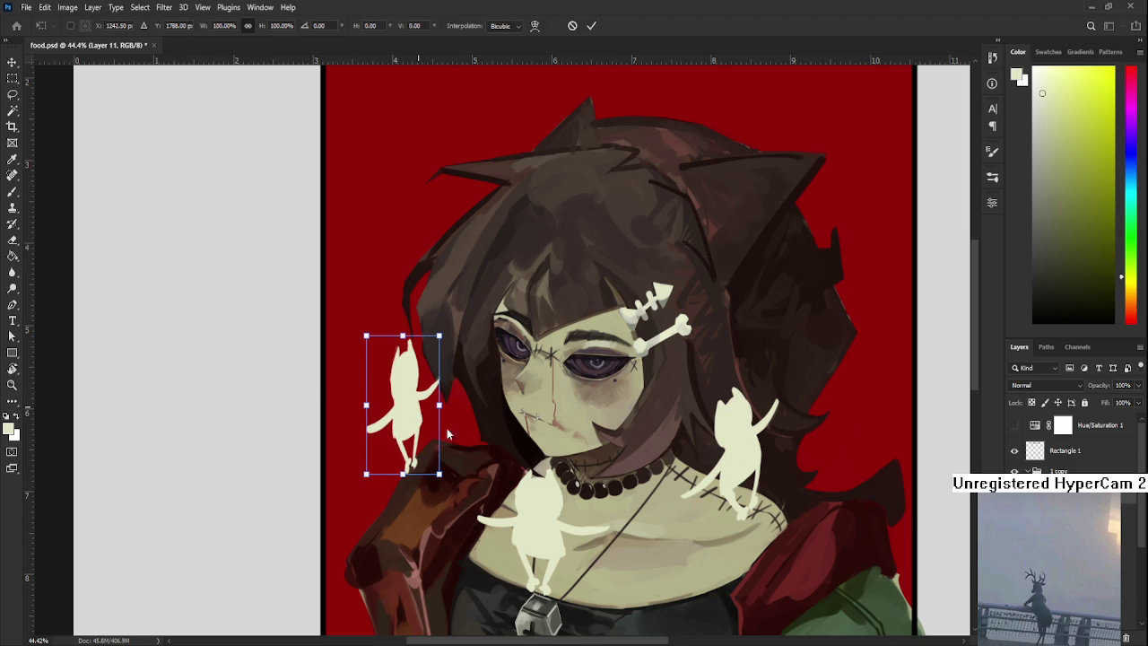
left_click(534, 25)
mouse_move(408, 411)
left_mouse_down()
mouse_move(415, 416)
mouse_move(380, 440)
left_mouse_up()
left_click_drag(439, 389, 443, 389)
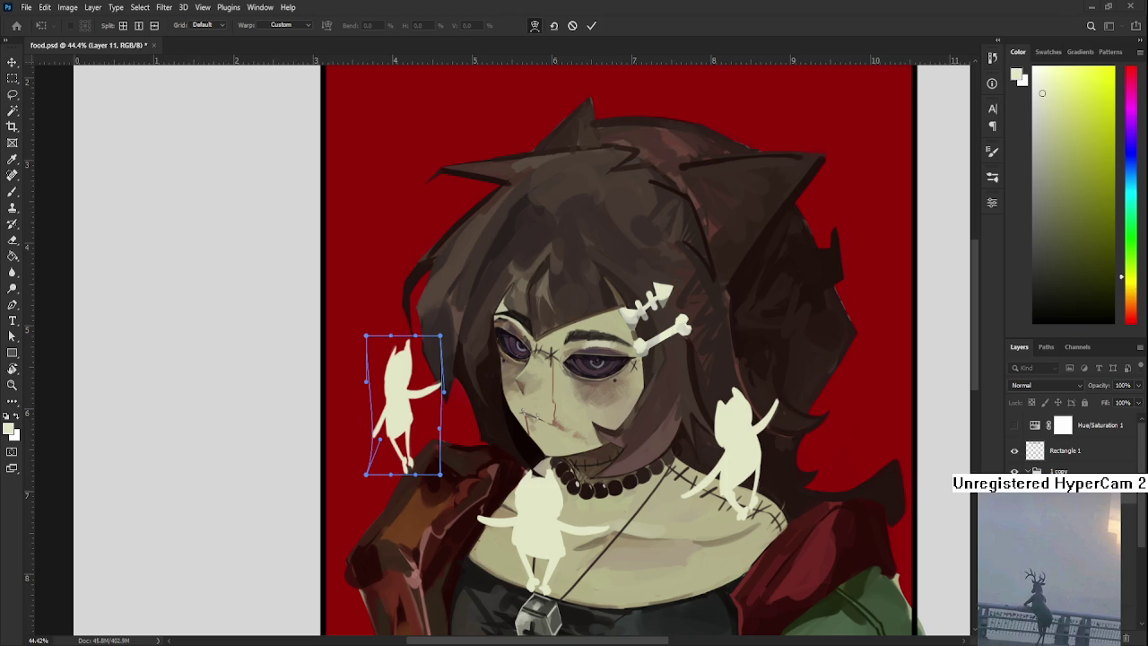
left_click_drag(426, 376, 420, 375)
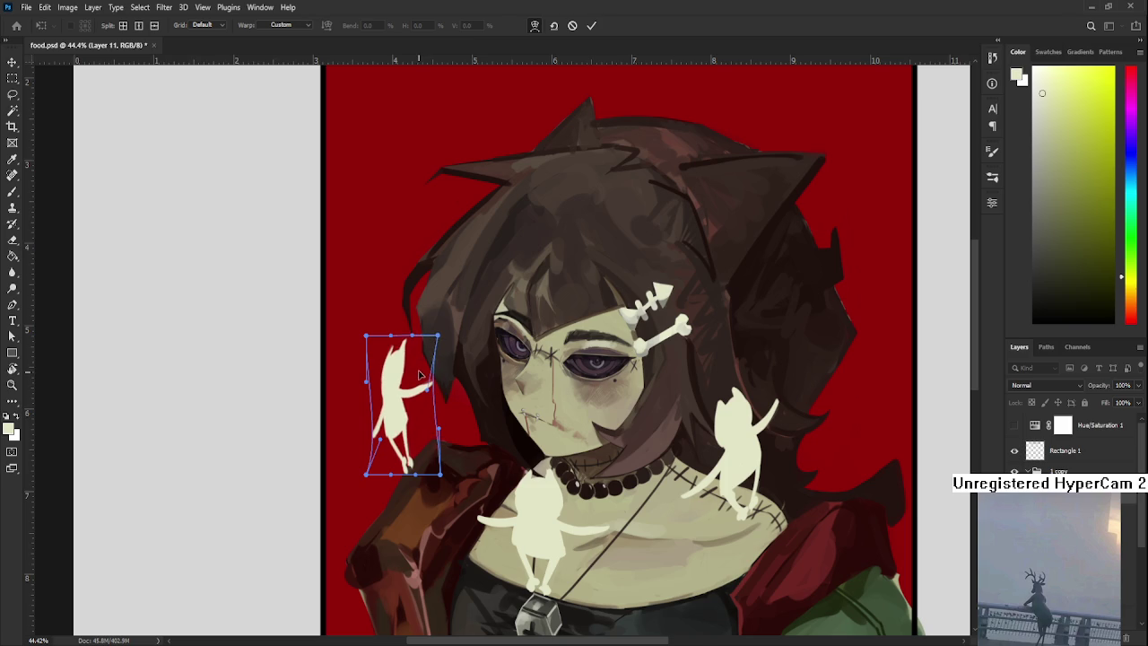
key("Return")
With a size-20 brush, extend the cat's lower body in cream and erase its outstretched arm.
scroll(399, 381, "up", 3, "alt")
scroll(386, 422, "up", 2, "alt")
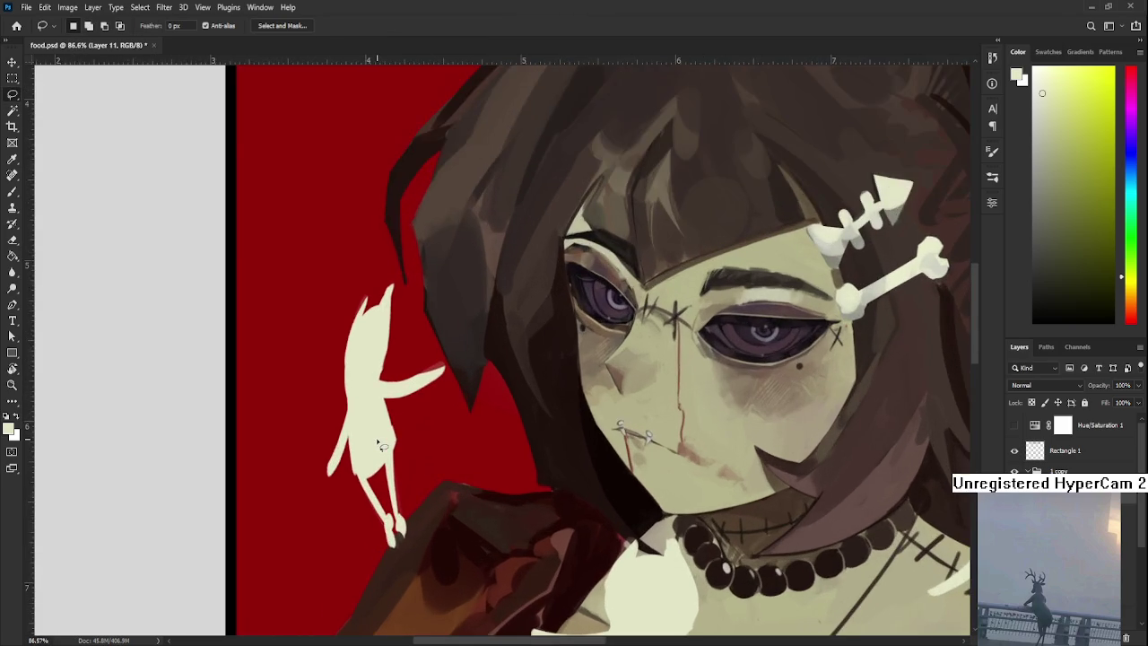
scroll(381, 445, "down", 1, "alt")
key("e")
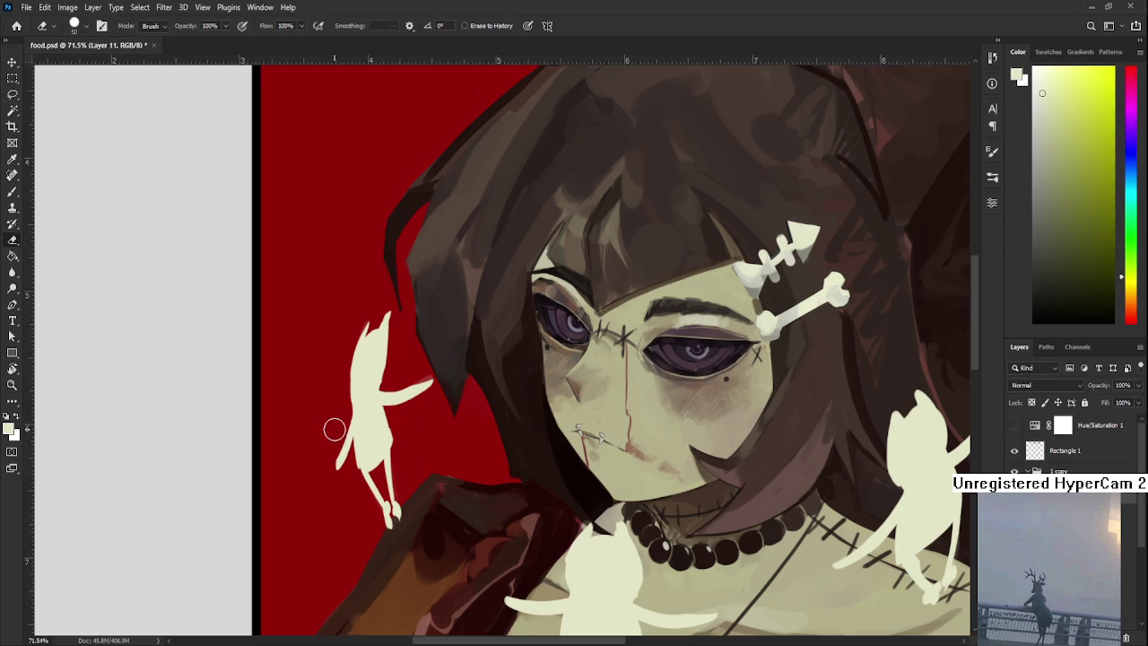
key("b")
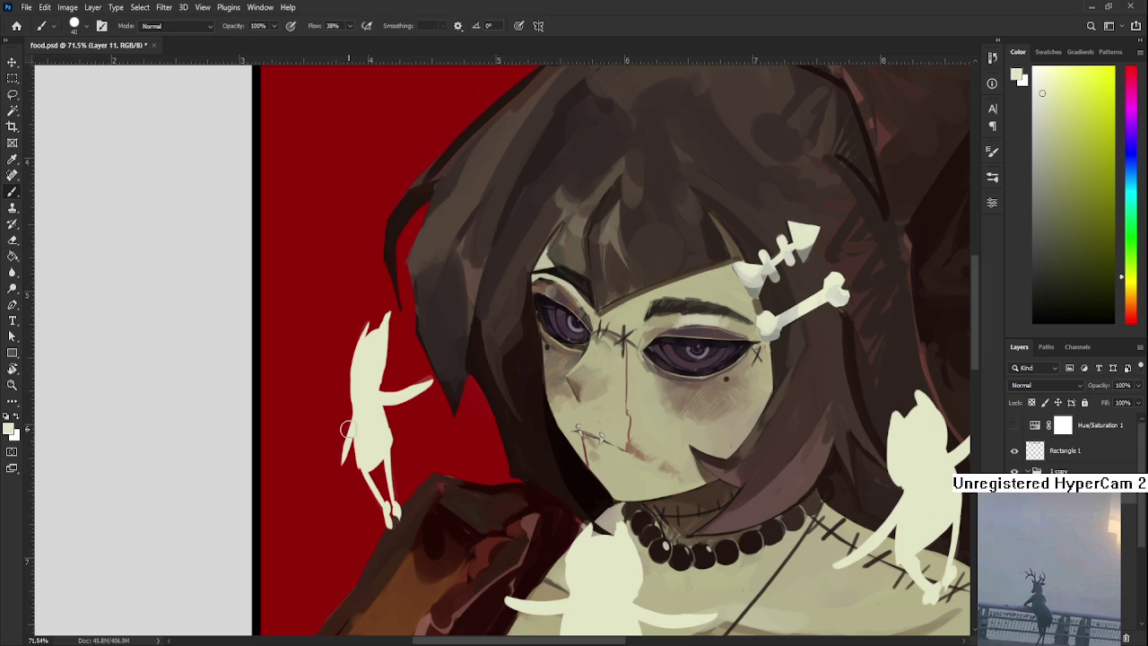
key("bracketleft")
key("bracketleft")
left_click_drag(355, 421, 344, 495)
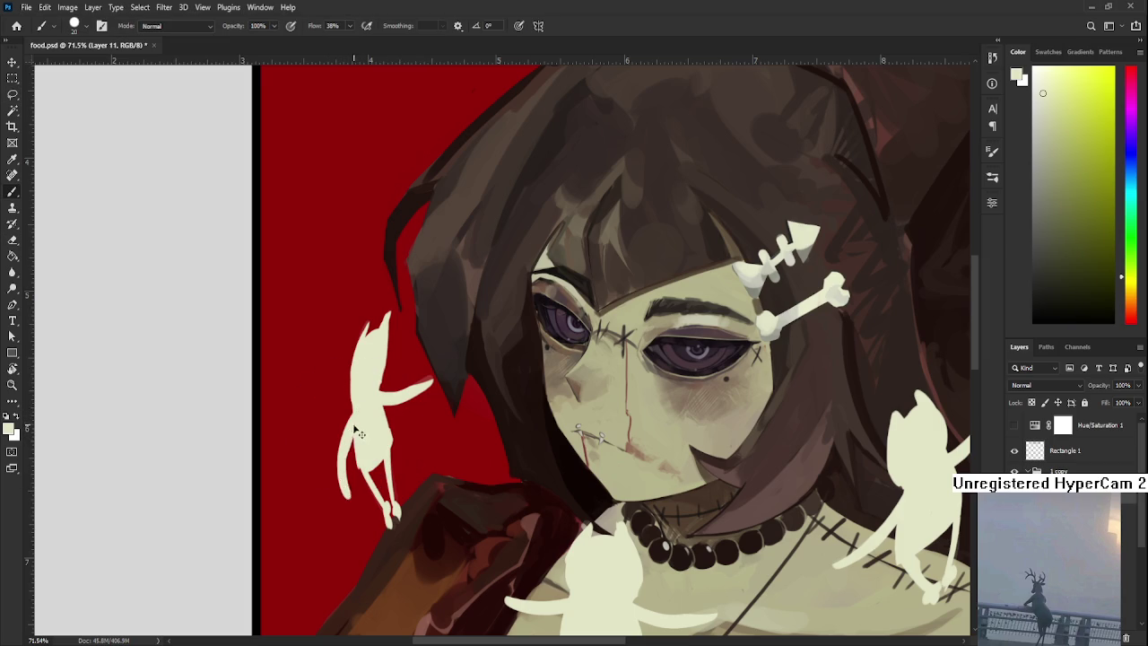
key("e")
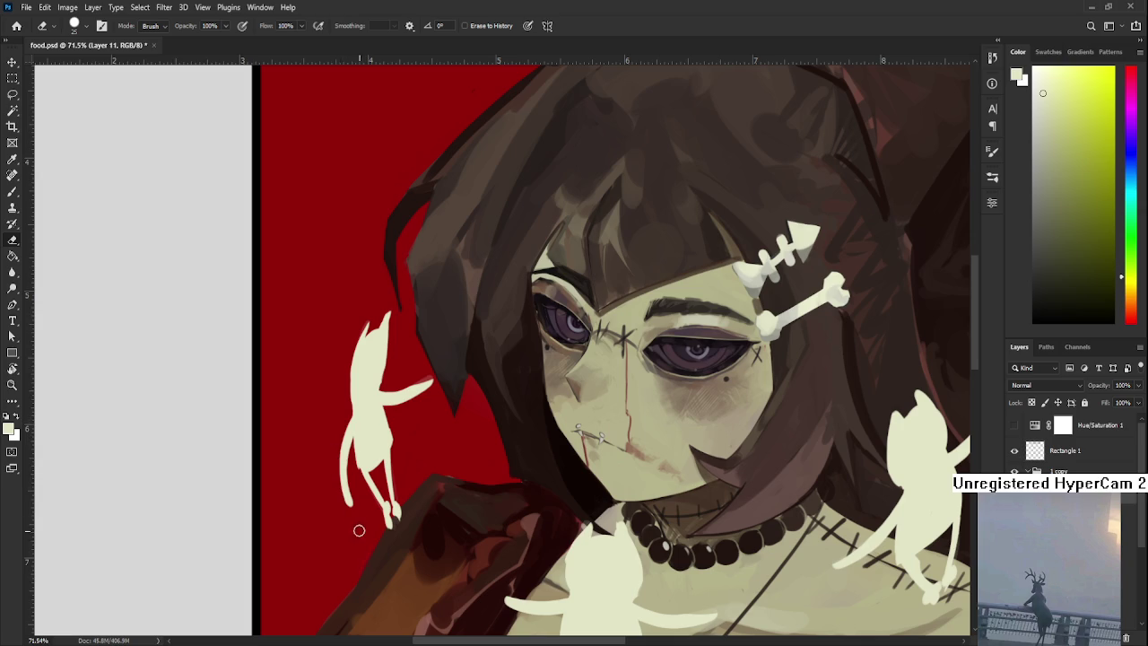
mouse_move(389, 394)
left_mouse_down()
mouse_move(423, 389)
mouse_move(468, 412)
left_mouse_up()
Paint a straighter arm on the cat in a rotated view, then rotate the canvas upright.
key("r")
key("b")
key("ctrl+z")
left_click_drag(453, 473, 450, 422)
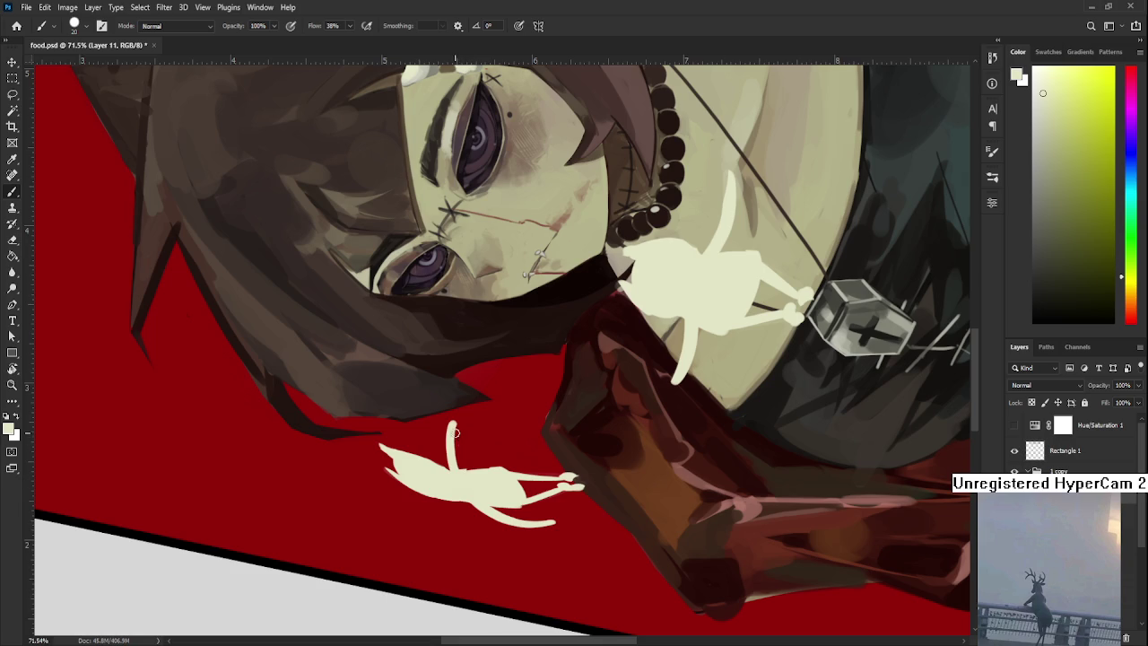
key("e")
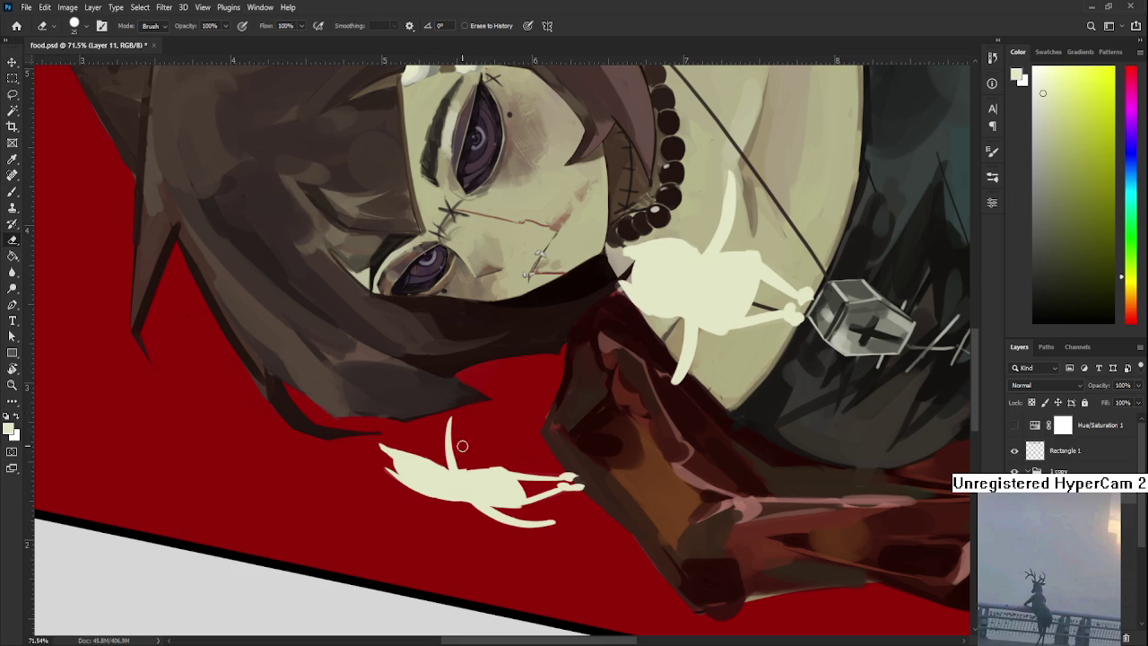
key("r")
left_click_drag(463, 455, 435, 358)
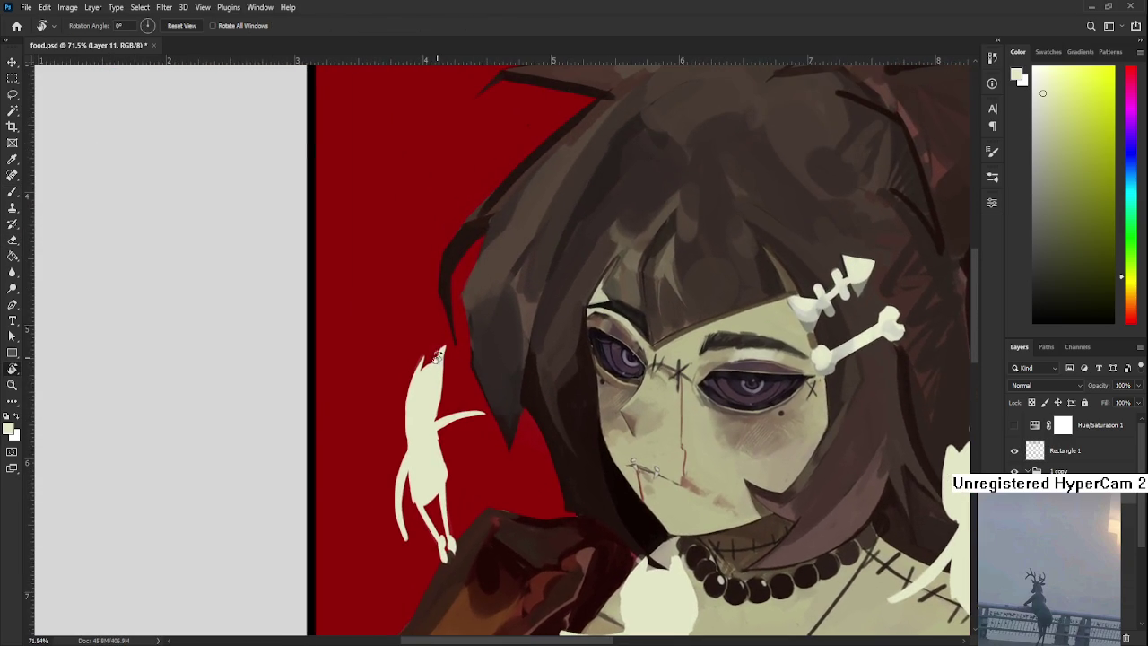
Lasso the cat's head and arm, shrink them and nudge them down-left.
key("l")
left_click_drag(395, 448, 458, 399)
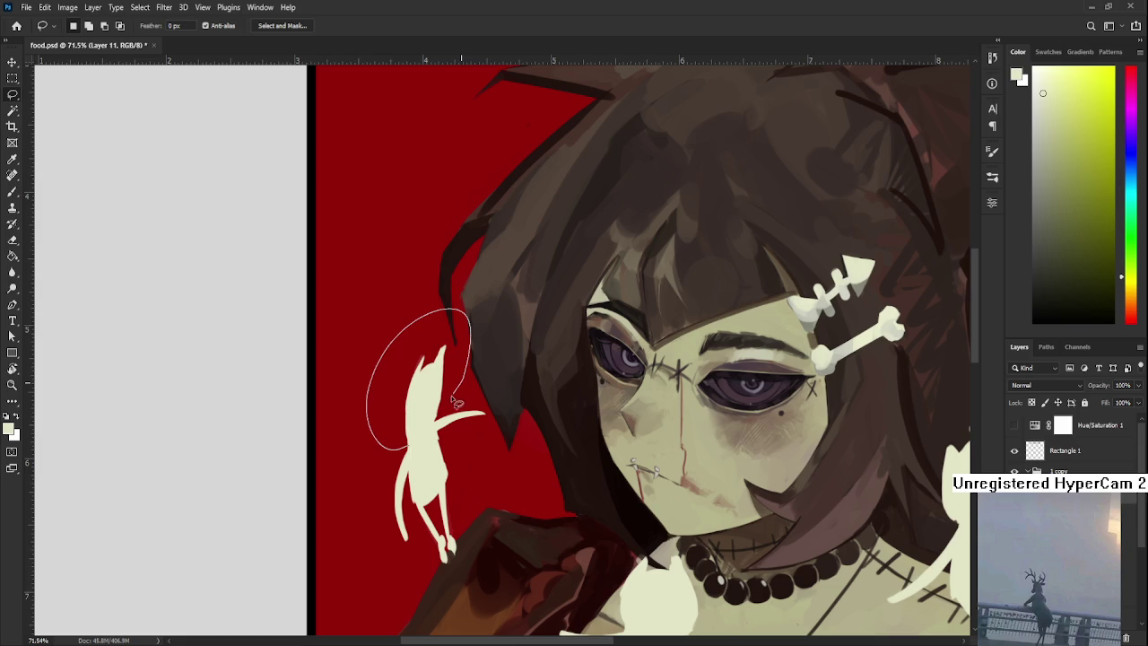
key("ctrl+t")
left_click_drag(366, 307, 383, 334)
left_click_drag(451, 378, 441, 381)
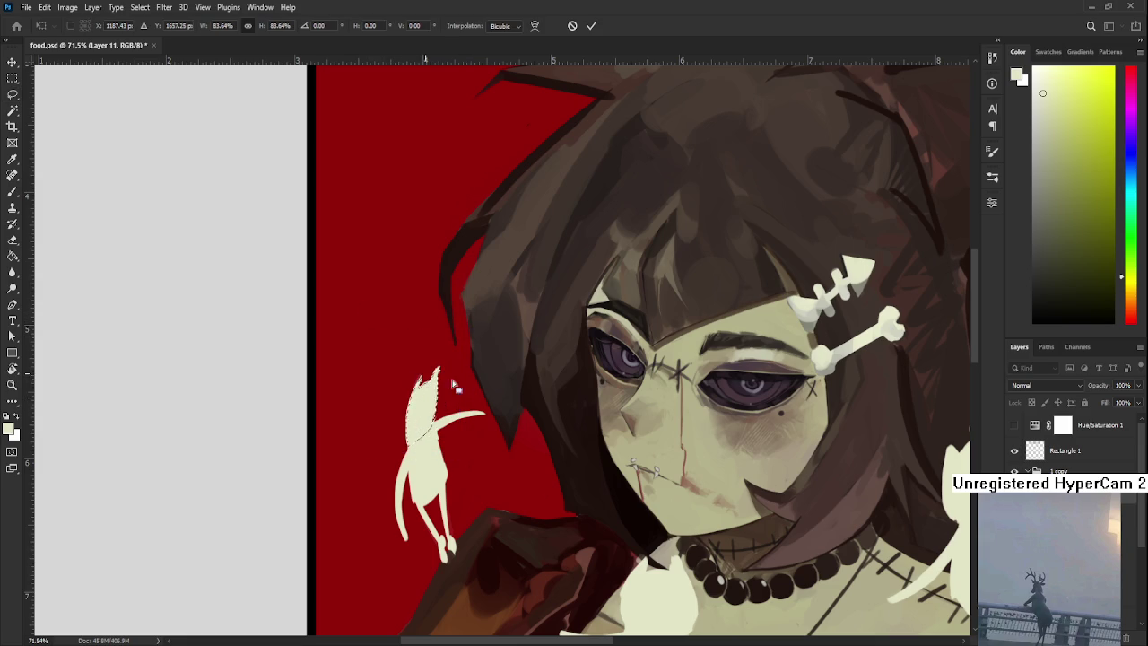
key("Return")
key("ctrl+d")
Paint cream along the cat's left edge, comparing the stroke with undo/redo.
scroll(487, 391, "down", 3)
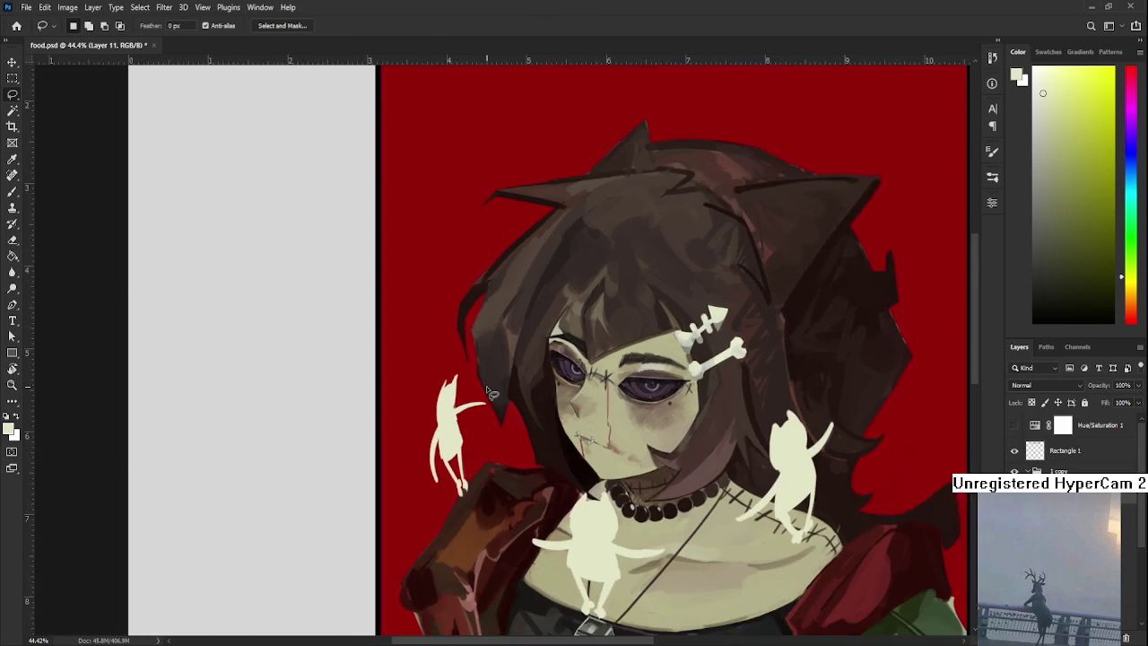
scroll(460, 388, "up", 4)
key("b")
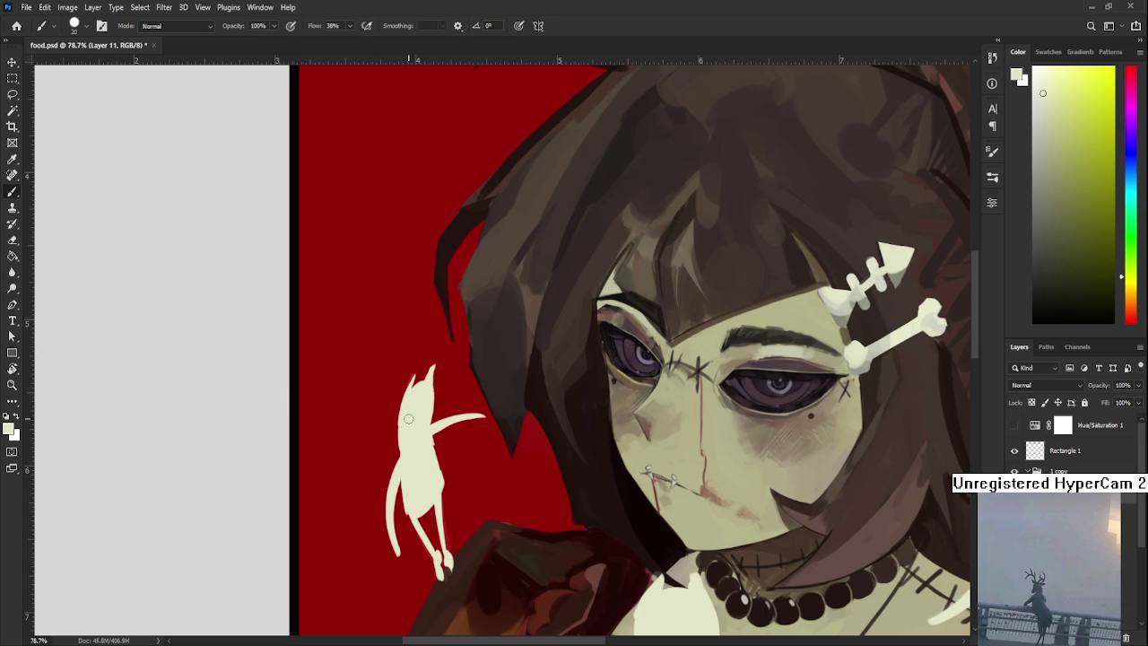
left_click_drag(398, 400, 403, 448)
key("ctrl+z")
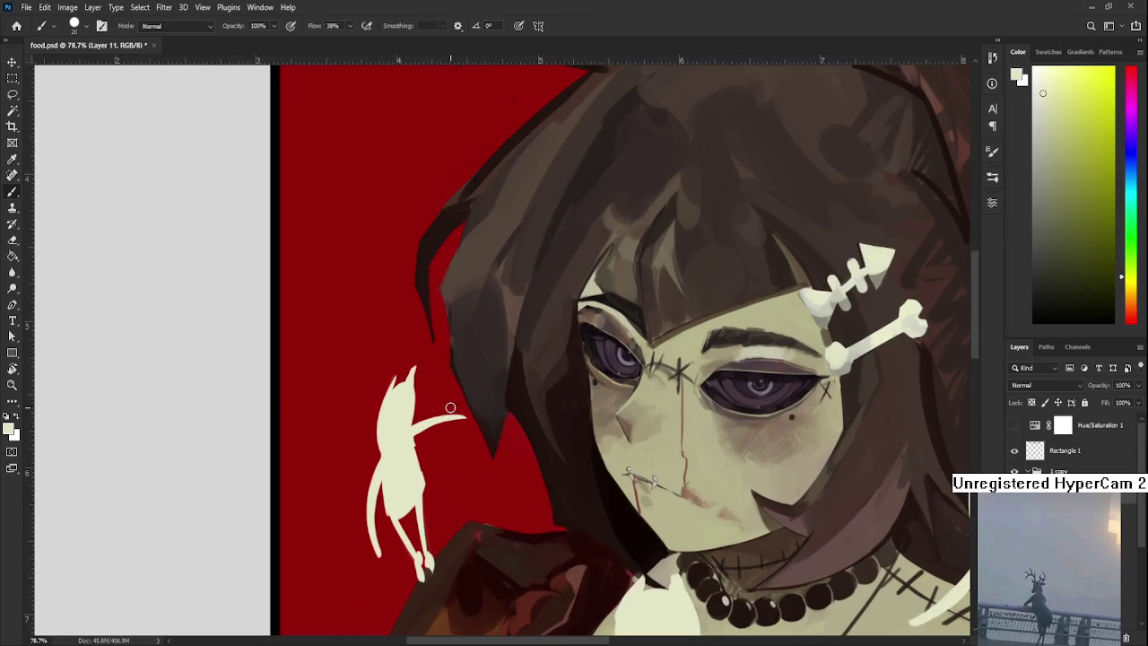
key("e")
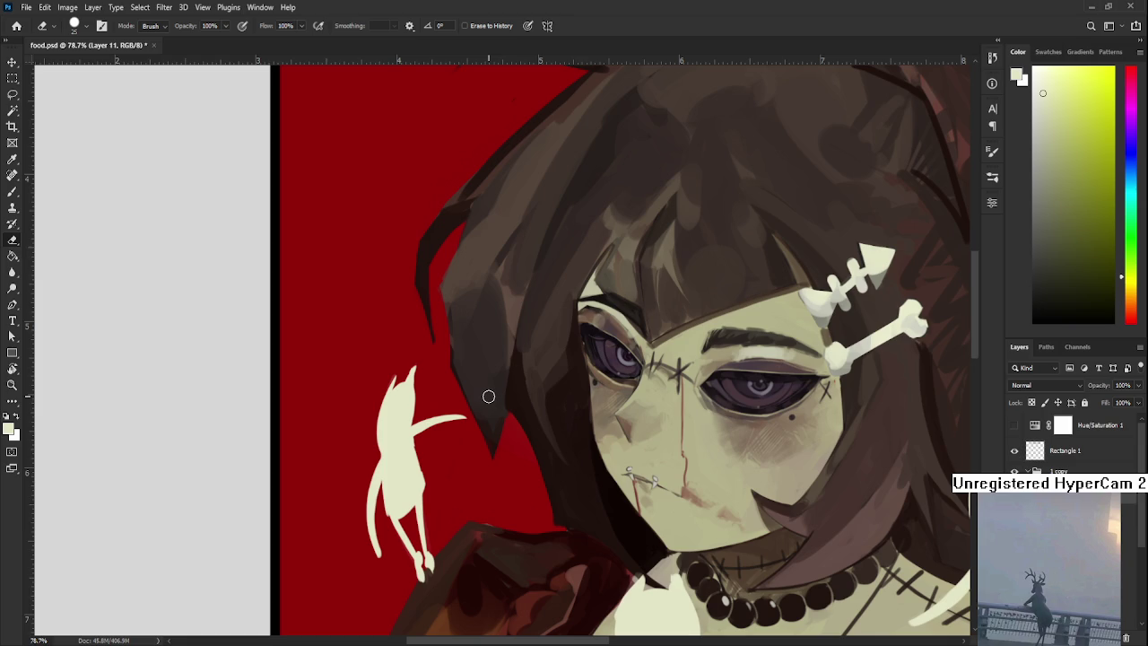
Lasso the area around the right shoulder cat.
scroll(487, 397, "down", 2)
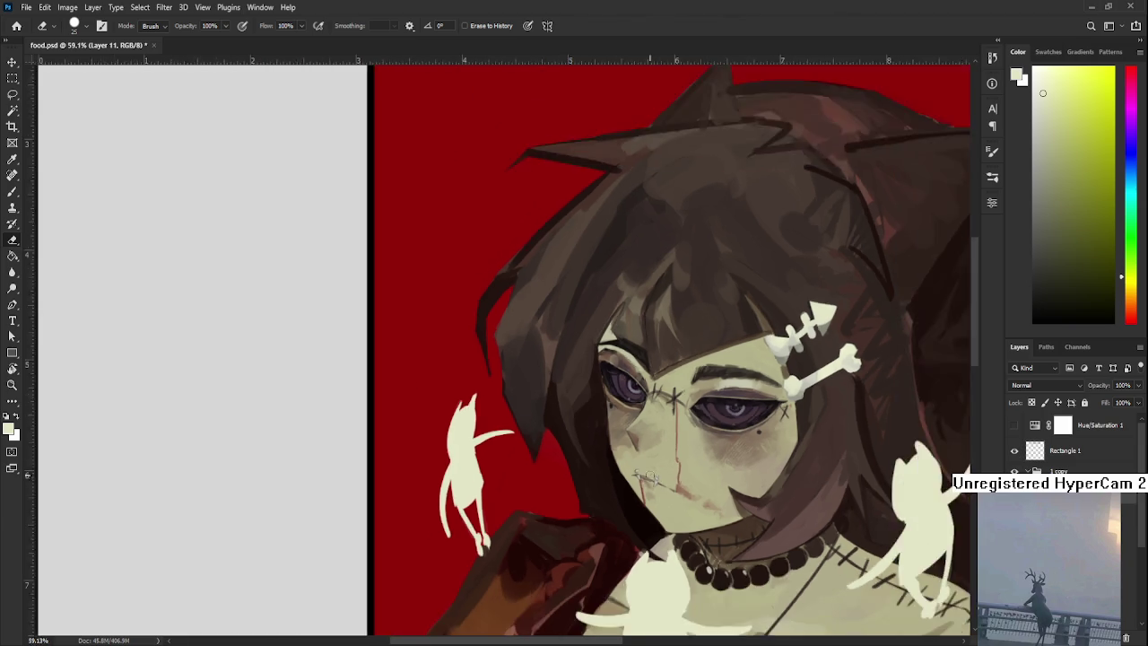
scroll(538, 422, "down", 3)
scroll(625, 471, "down", 2)
scroll(625, 471, "up", 1)
scroll(601, 468, "up", 1)
scroll(565, 462, "up", 1)
scroll(529, 459, "up", 1)
key("l")
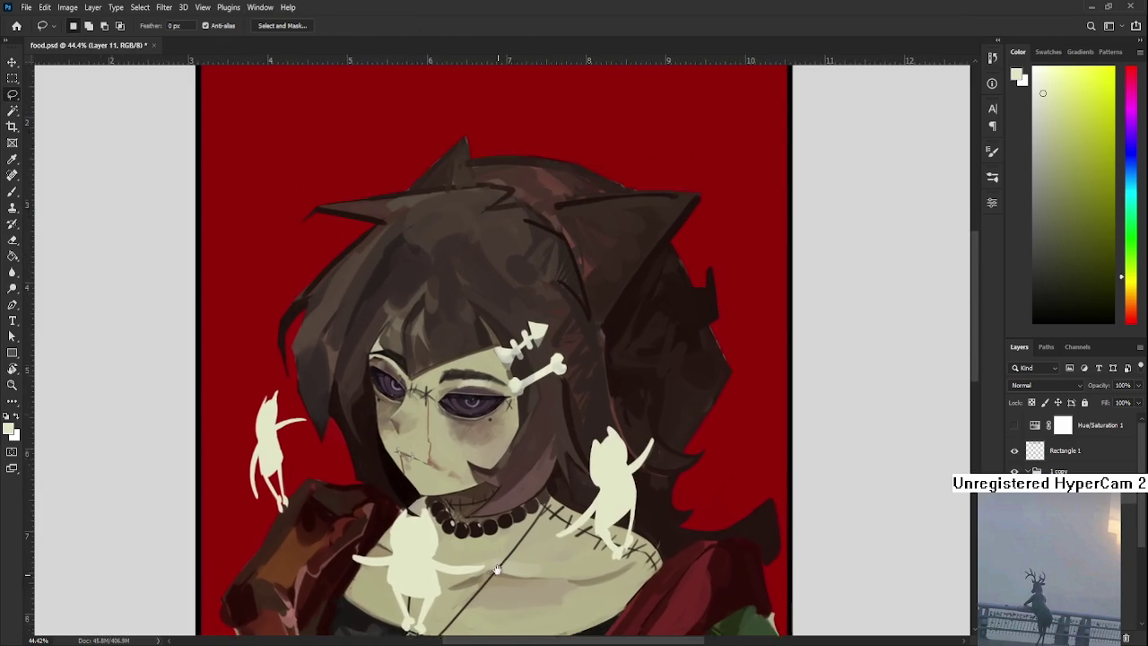
scroll(583, 547, "down", 1)
scroll(507, 536, "down", 1)
left_click_drag(507, 535, 538, 558)
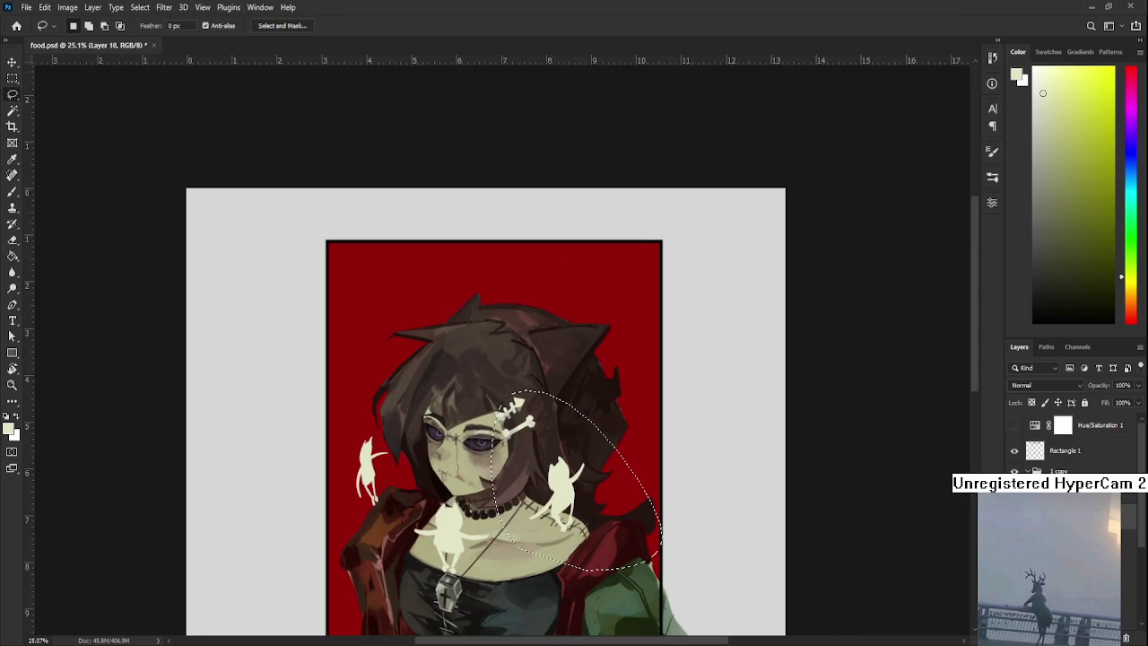
On Layer 10, shift the right shoulder cat slightly and commit the move.
key("alt+bracketleft")
key("alt+bracketleft")
key("alt+bracketleft")
key("alt+bracketright")
key("alt+bracketright")
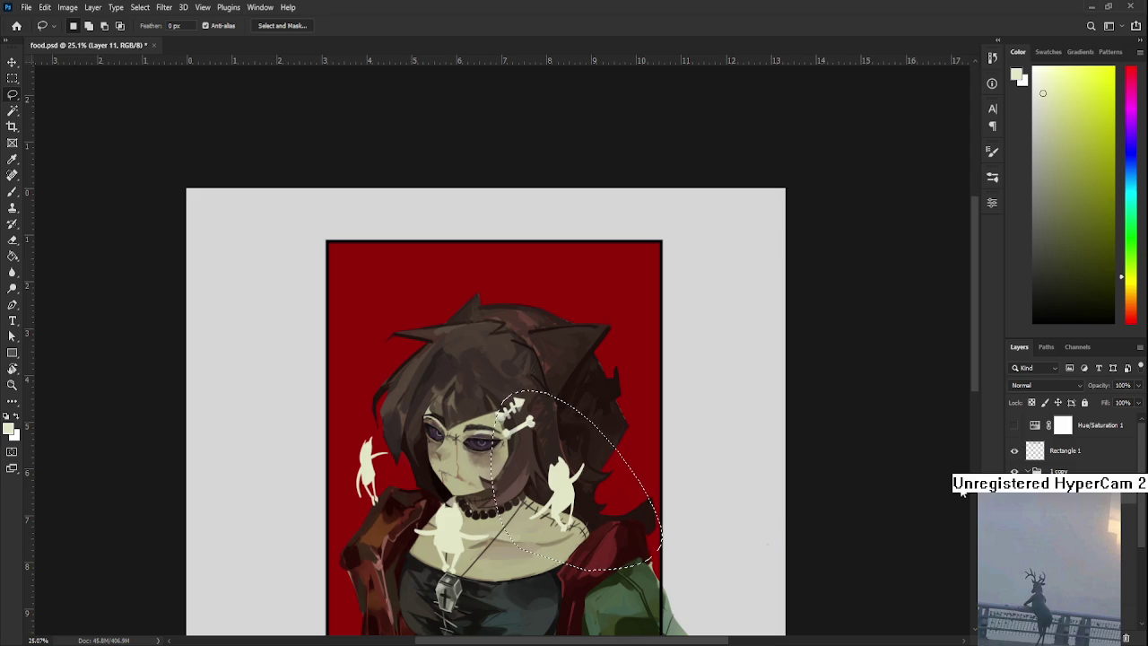
key("ctrl+comma")
key("ctrl+comma")
key("ctrl+t")
mouse_move(556, 493)
left_mouse_down()
mouse_move(578, 493)
mouse_move(551, 531)
left_mouse_up()
scroll(583, 503, "up", 2)
key("Return")
Move the centre cat slightly down and right.
left_click_drag(449, 449, 556, 368)
left_click_drag(574, 529, 588, 421)
key("ctrl+t")
left_click_drag(536, 475, 547, 488)
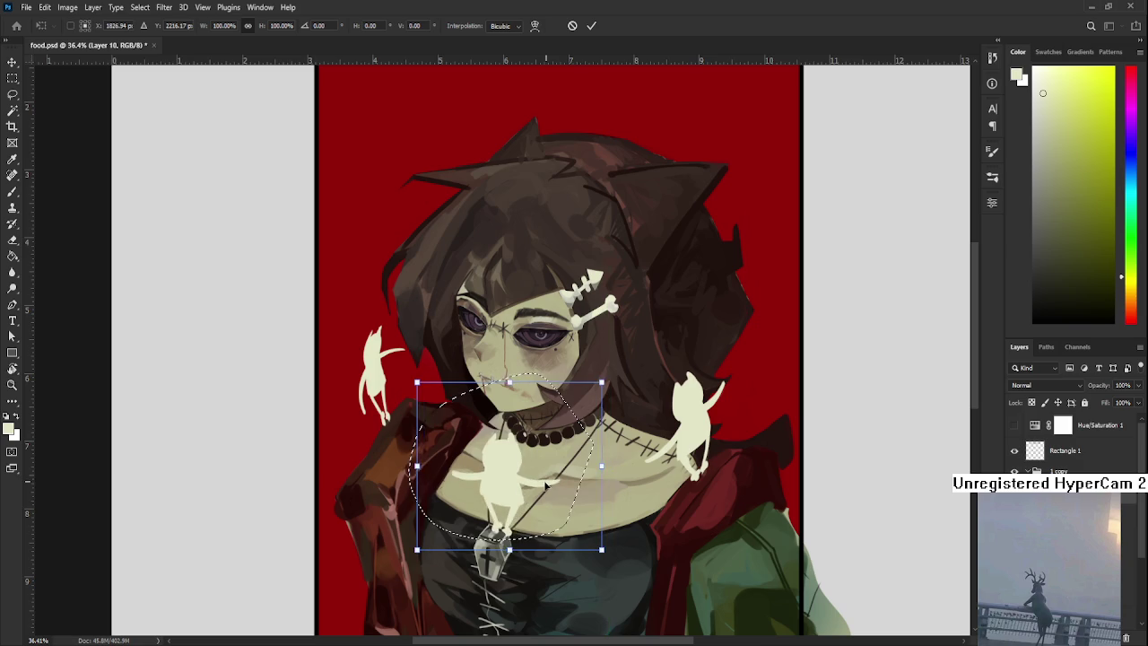
key("Return")
Duplicate the right and bottom cats to a new layer and move the copy to the hair's right side.
scroll(643, 476, "down", 1)
scroll(641, 483, "down", 1)
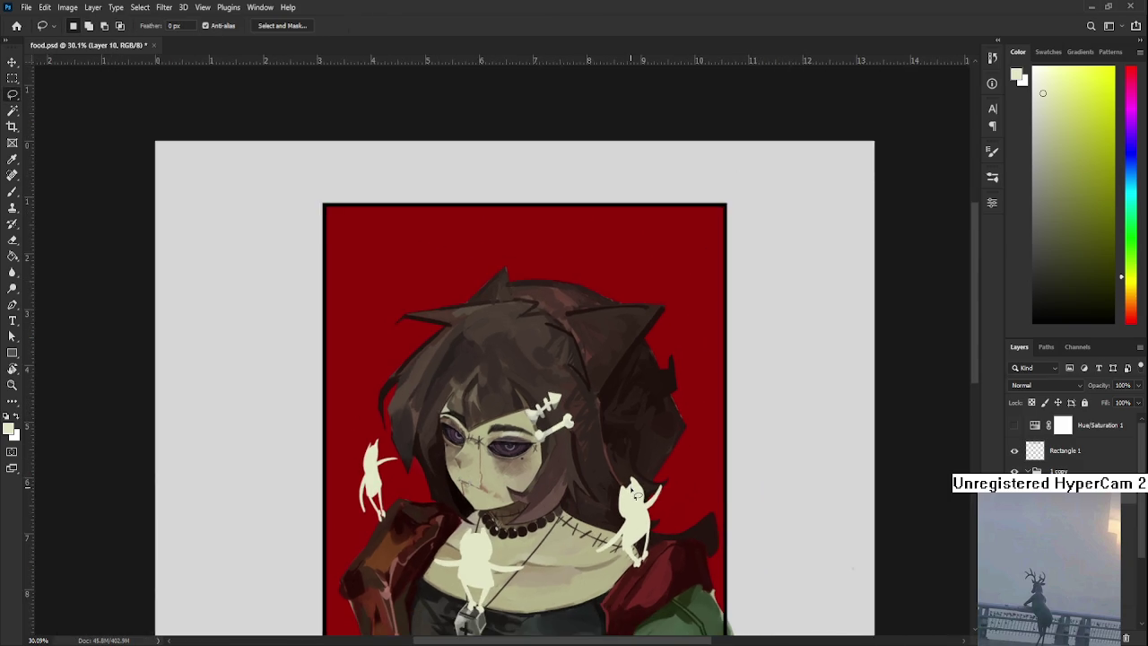
scroll(637, 488, "down", 1)
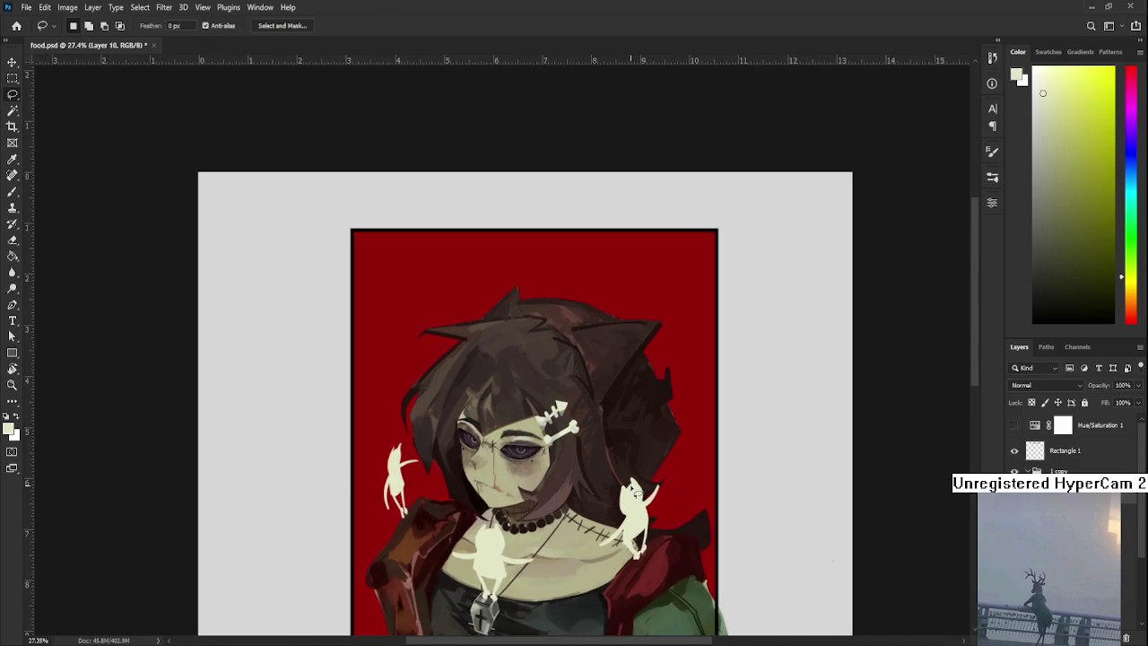
scroll(633, 491, "up", 2)
scroll(633, 491, "up", 2)
key("ctrl+comma")
key("ctrl+comma")
left_click_drag(568, 536, 624, 590)
left_click_drag(592, 538, 621, 476)
mouse_move(549, 604)
left_mouse_down()
mouse_move(429, 439)
mouse_move(548, 609)
left_mouse_up()
key("ctrl+j")
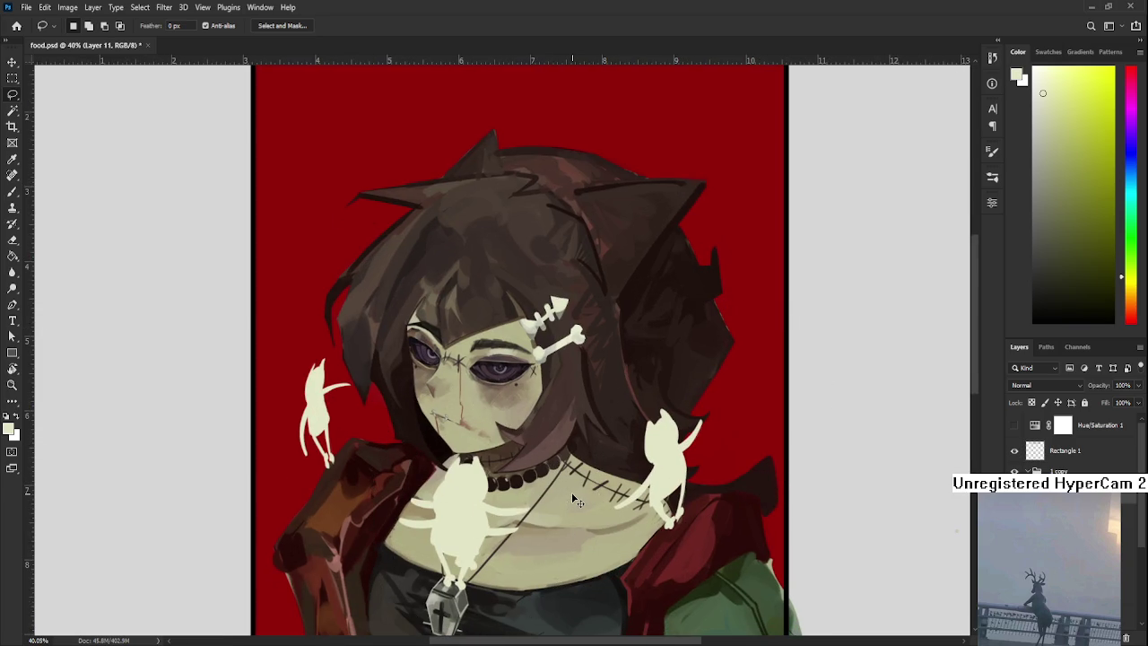
key("ctrl+t")
left_click_drag(484, 508, 632, 378)
left_click_drag(632, 405, 525, 567)
Warp the cat copy against the right hair edge, curving its sides, tail and head, and apply.
left_click_drag(577, 540, 627, 499)
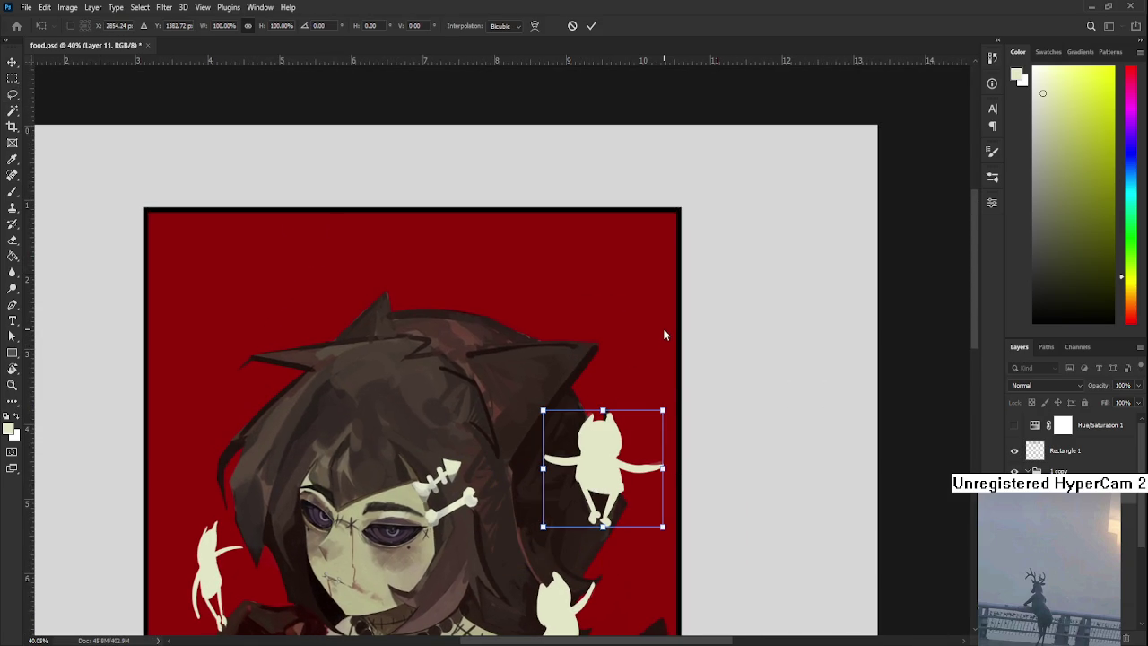
left_click(535, 25)
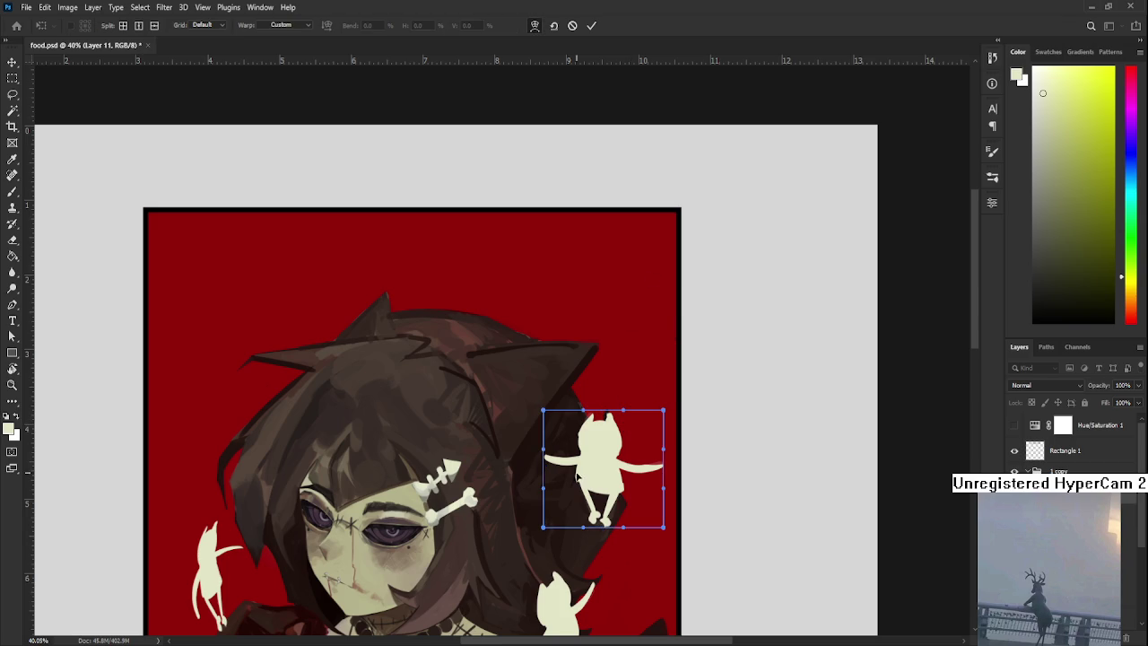
mouse_move(606, 481)
left_mouse_down()
mouse_move(598, 433)
mouse_move(610, 433)
left_mouse_up()
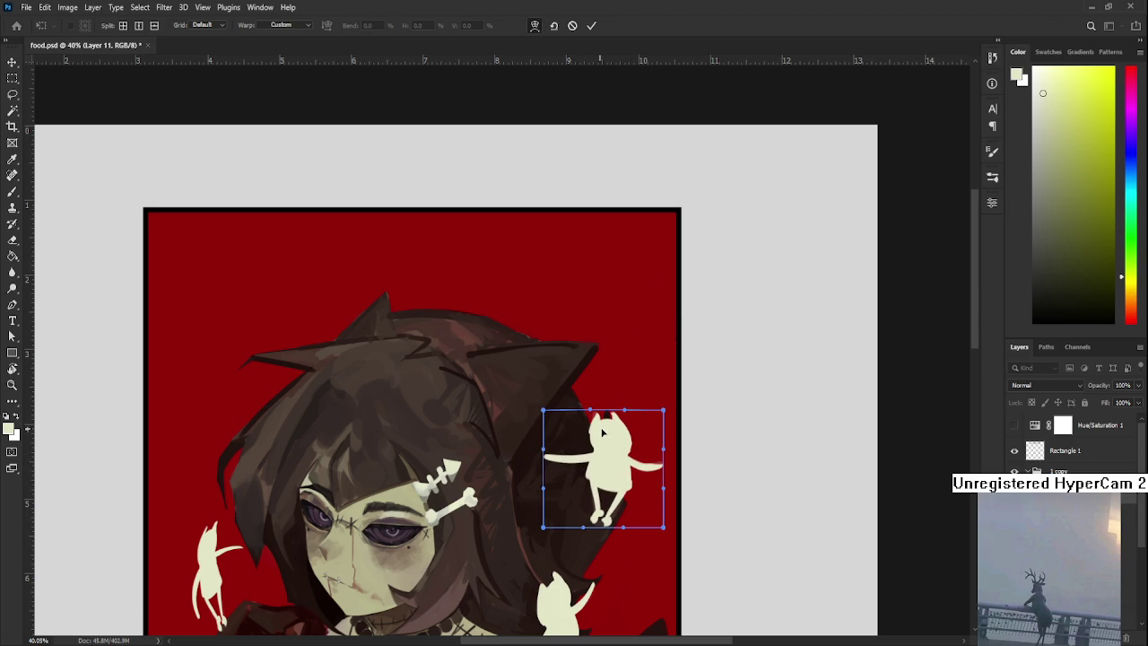
left_click_drag(659, 468, 641, 488)
left_click_drag(546, 469, 575, 439)
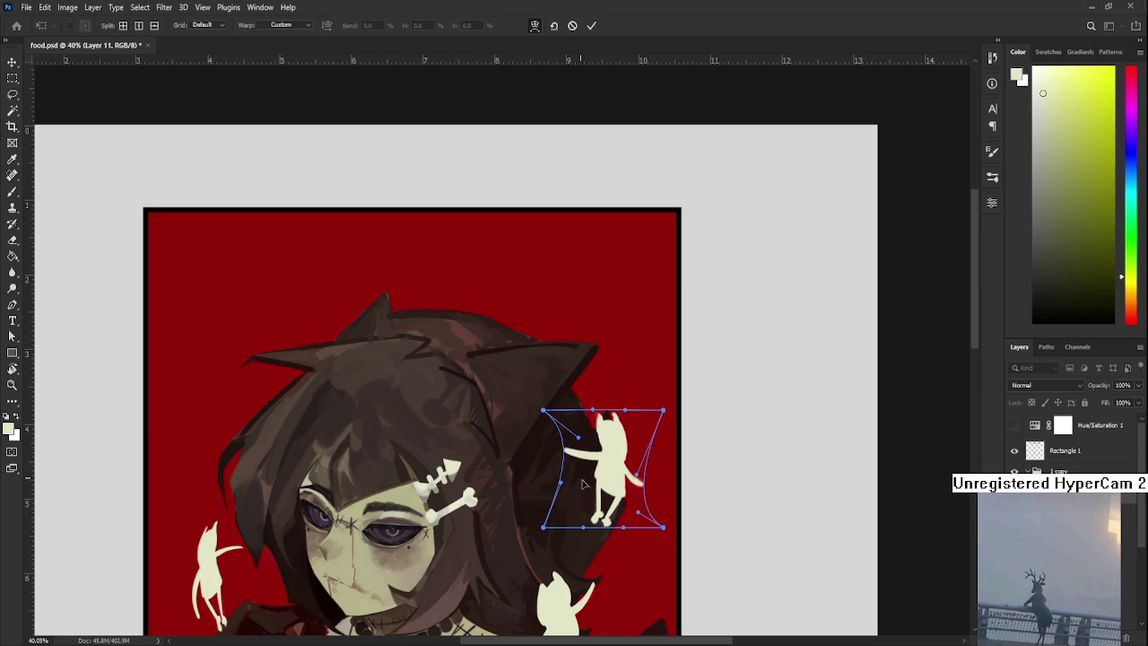
mouse_move(618, 489)
left_mouse_down()
mouse_move(635, 506)
mouse_move(633, 475)
left_mouse_up()
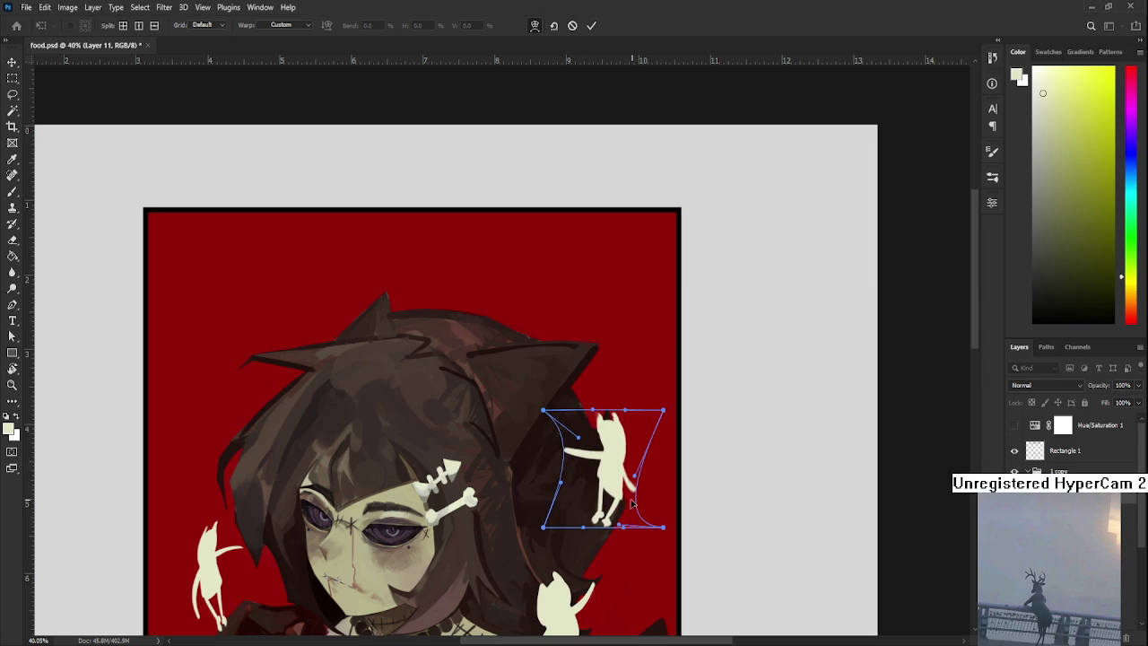
left_click_drag(597, 419, 595, 433)
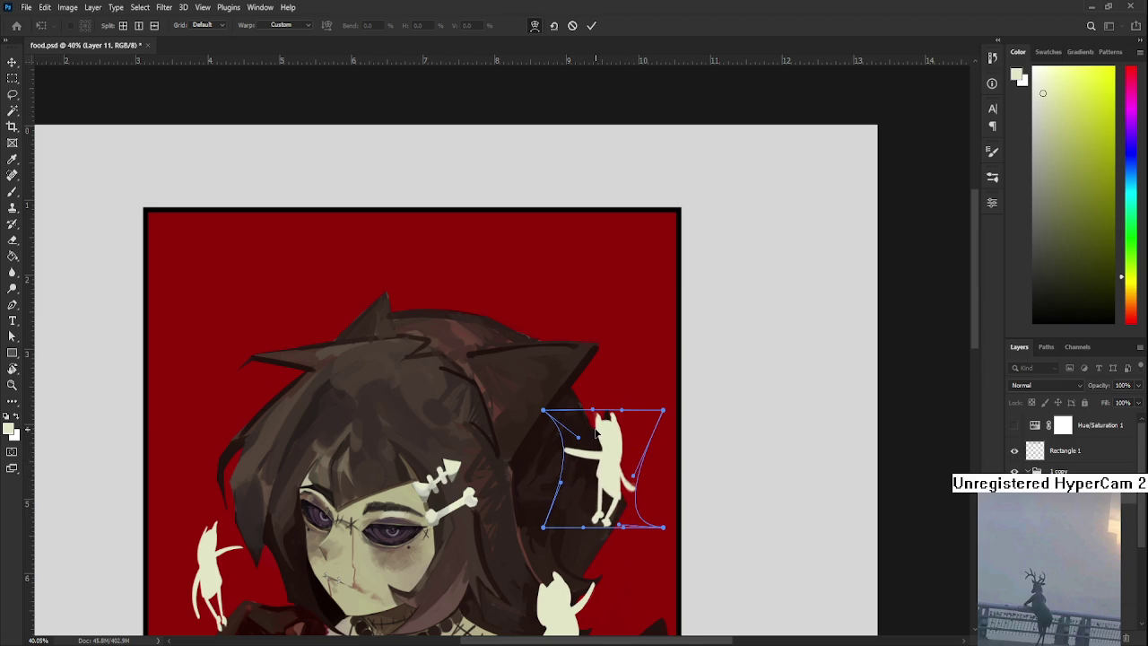
scroll(596, 439, "down", 2)
scroll(605, 453, "down", 1)
scroll(615, 466, "up", 3)
scroll(615, 466, "up", 2)
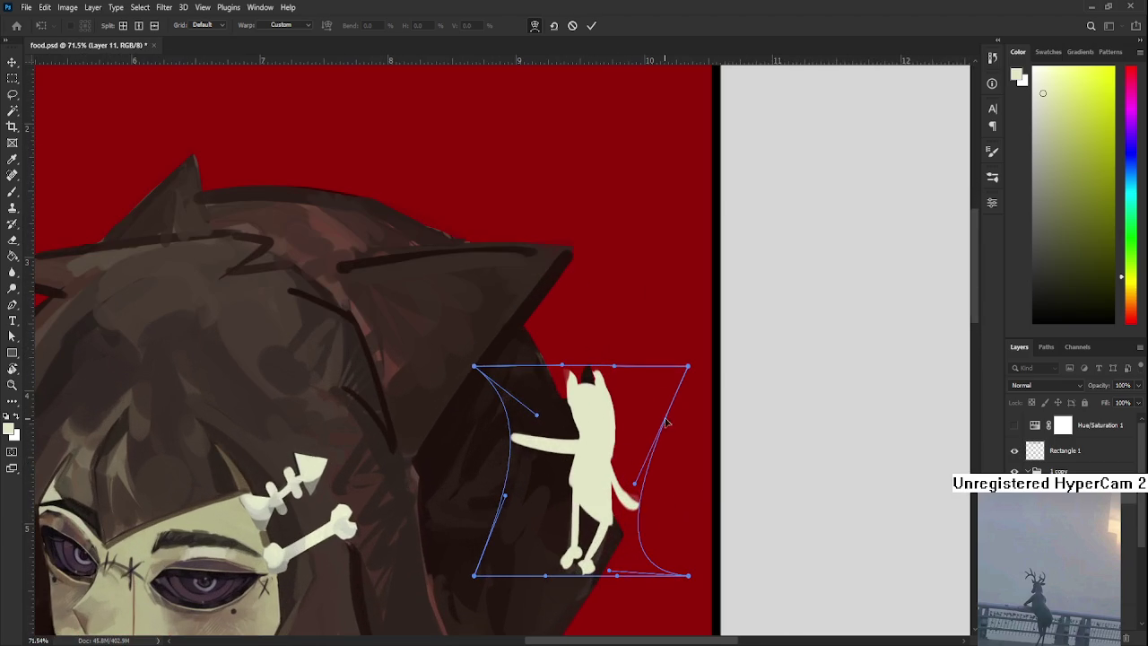
key("Return")
scroll(556, 486, "right", 2)
Erase the new cat's tail back to the red background.
key("e")
left_click_drag(549, 457, 542, 541)
key("b")
key("ctrl+z")
key("ctrl+shift+z")
key("ctrl+z")
key("ctrl+shift+z")
key("ctrl+z")
key("ctrl+shift+z")
Trim the right edge of the cat's back leg with the Eraser.
key("e")
mouse_move(546, 492)
left_mouse_down()
mouse_move(542, 551)
mouse_move(550, 531)
left_mouse_up()
key("b")
key("ctrl+z")
key("ctrl+shift+z")
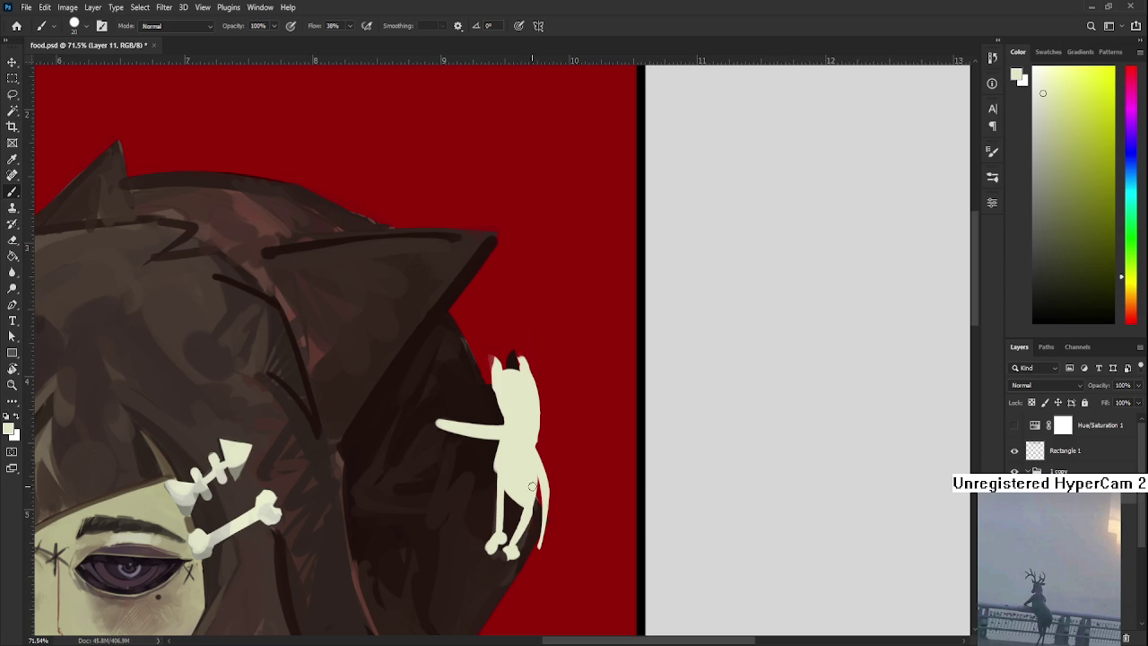
Erase the arm's left end and repaint a cream arm reaching left from the shoulder.
left_click_drag(492, 440, 496, 458)
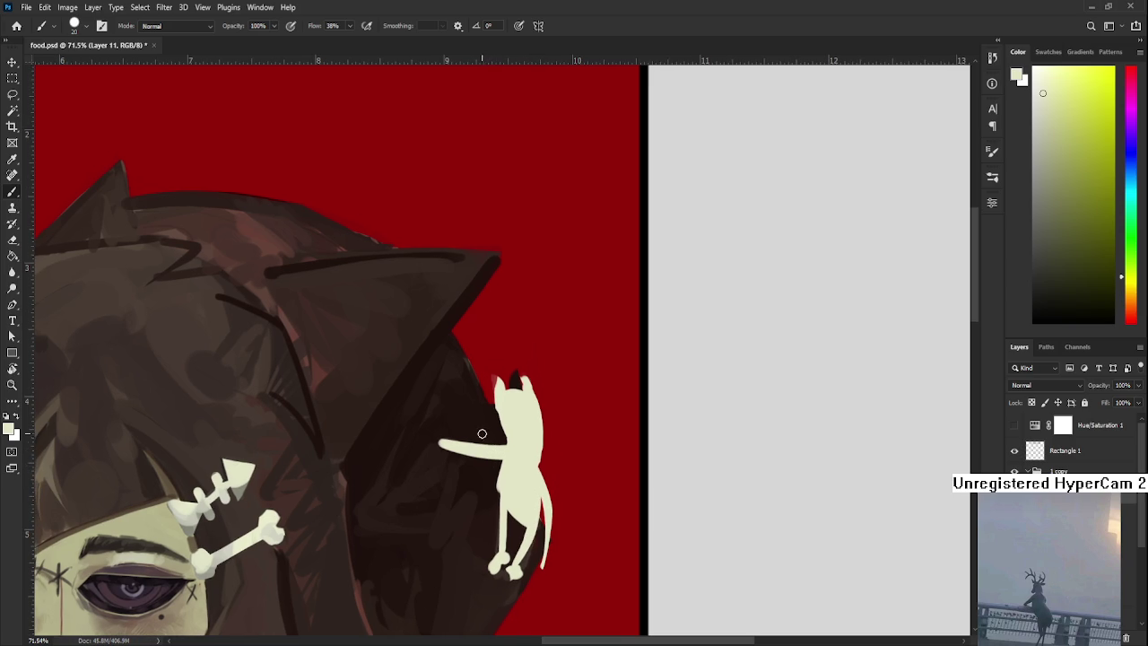
key("e")
mouse_move(440, 446)
left_mouse_down()
mouse_move(476, 441)
mouse_move(494, 461)
mouse_move(481, 449)
mouse_move(451, 488)
left_mouse_up()
key("b")
key("ctrl+z")
key("ctrl+z")
left_click_drag(504, 448, 457, 439)
key("ctrl+z")
Widen the cat's head on its left edge and reshape its ear tip.
key("e")
mouse_move(505, 392)
left_mouse_down()
mouse_move(423, 405)
mouse_move(418, 439)
left_mouse_up()
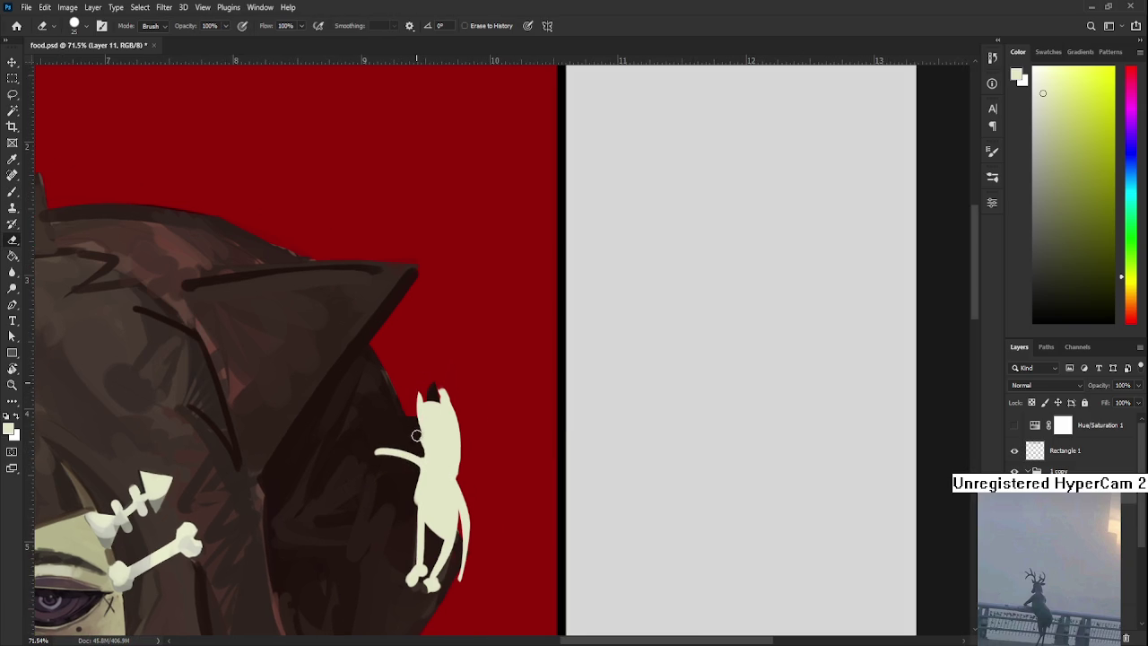
key("b")
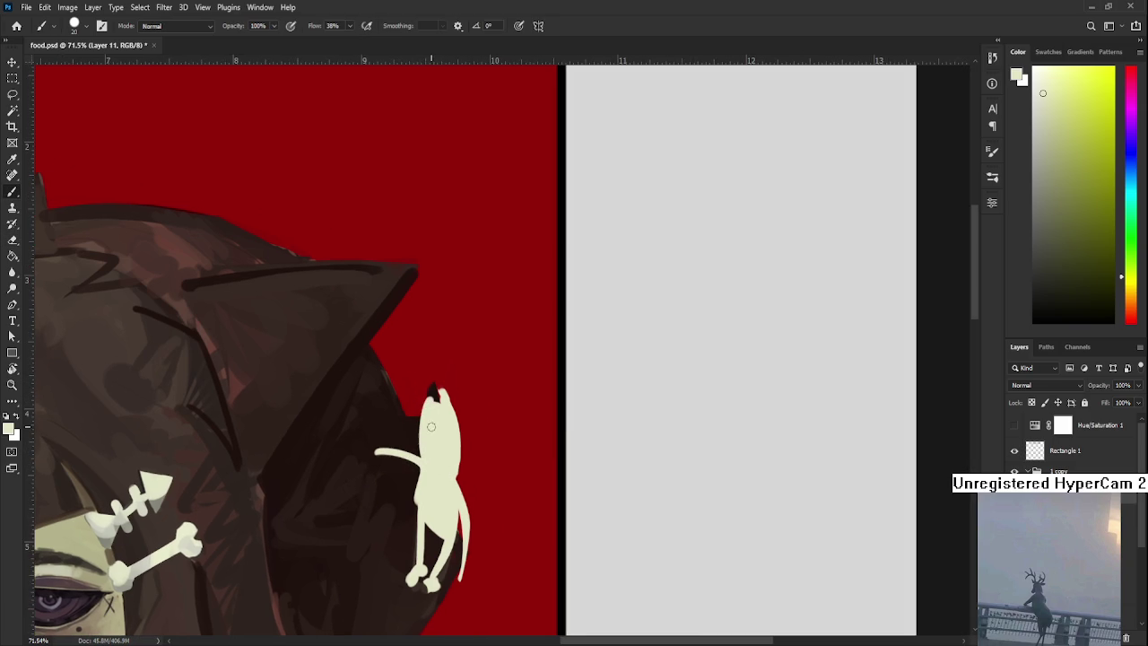
left_click_drag(421, 395, 431, 465)
key("e")
mouse_move(435, 394)
left_mouse_down()
mouse_move(448, 410)
mouse_move(421, 394)
mouse_move(455, 409)
left_mouse_up()
Extend the cat's right ear upward in cream and clean up its right head edge.
key("b")
key("e")
key("b")
key("e")
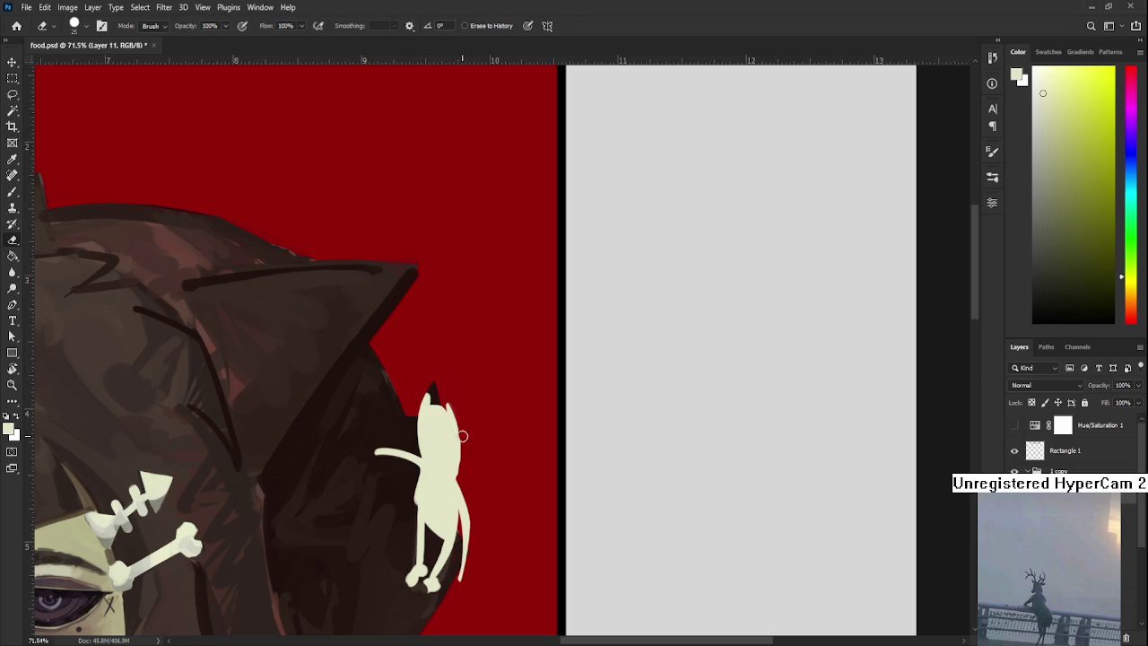
key("b")
key("e")
mouse_move(459, 452)
left_mouse_down()
mouse_move(447, 396)
mouse_move(459, 459)
left_mouse_up()
key("b")
left_click_drag(448, 399, 457, 466)
key("e")
left_click_drag(448, 395, 463, 479)
key("b")
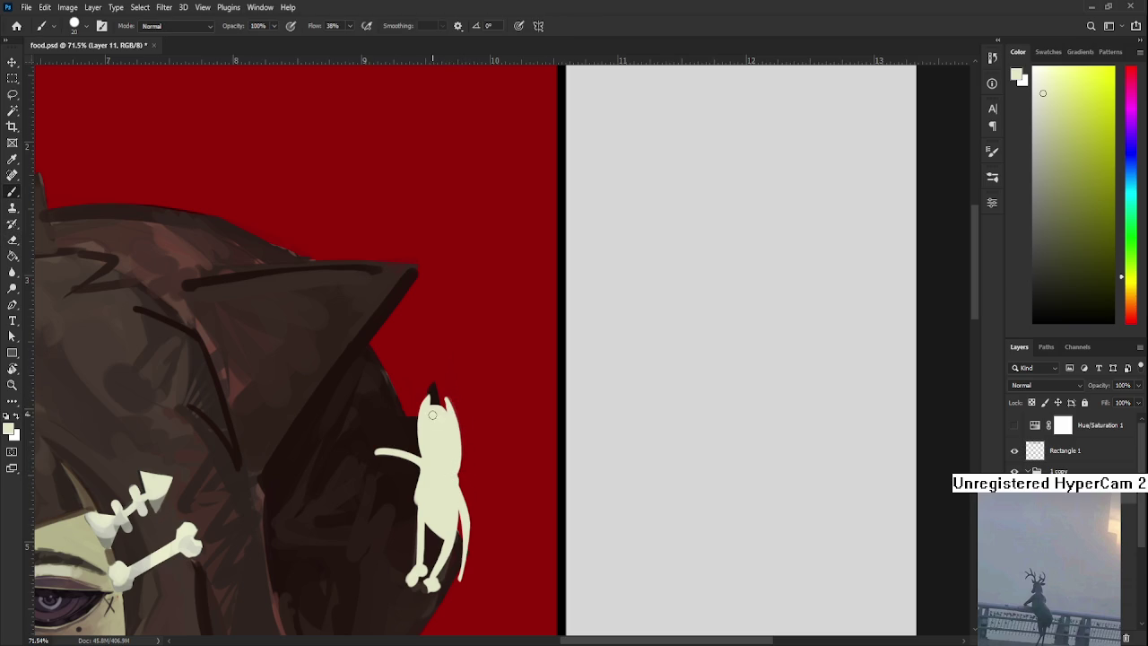
Check the cat's feet and overall framing, alternating cream Brush and Eraser for touch-ups.
left_click_drag(436, 447, 449, 412)
key("e")
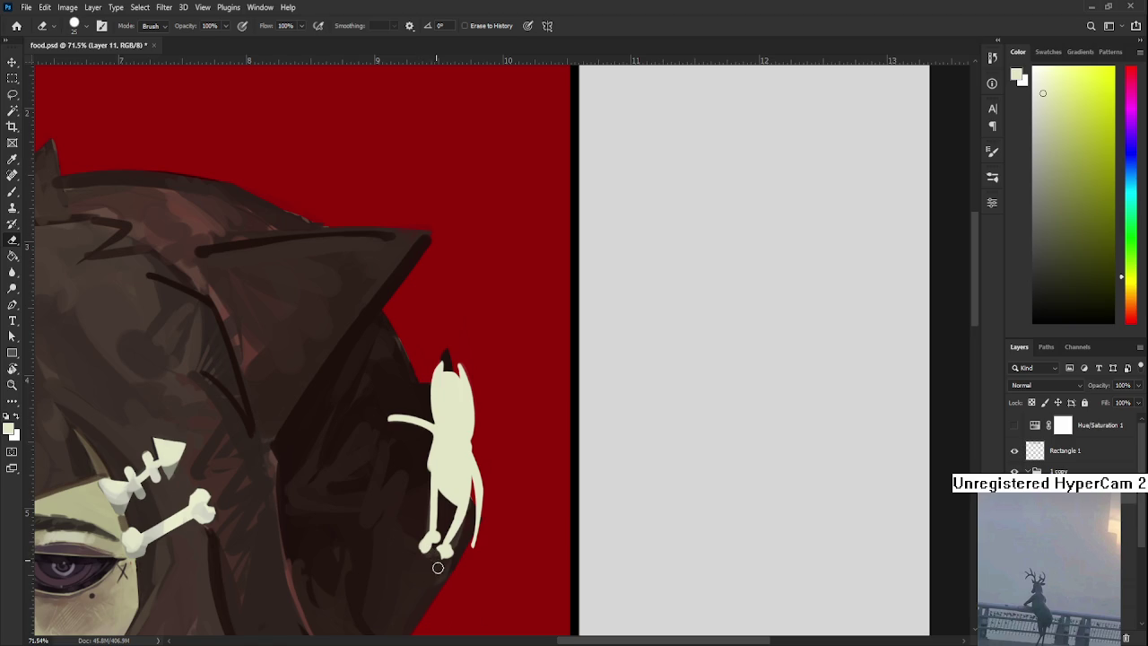
key("b")
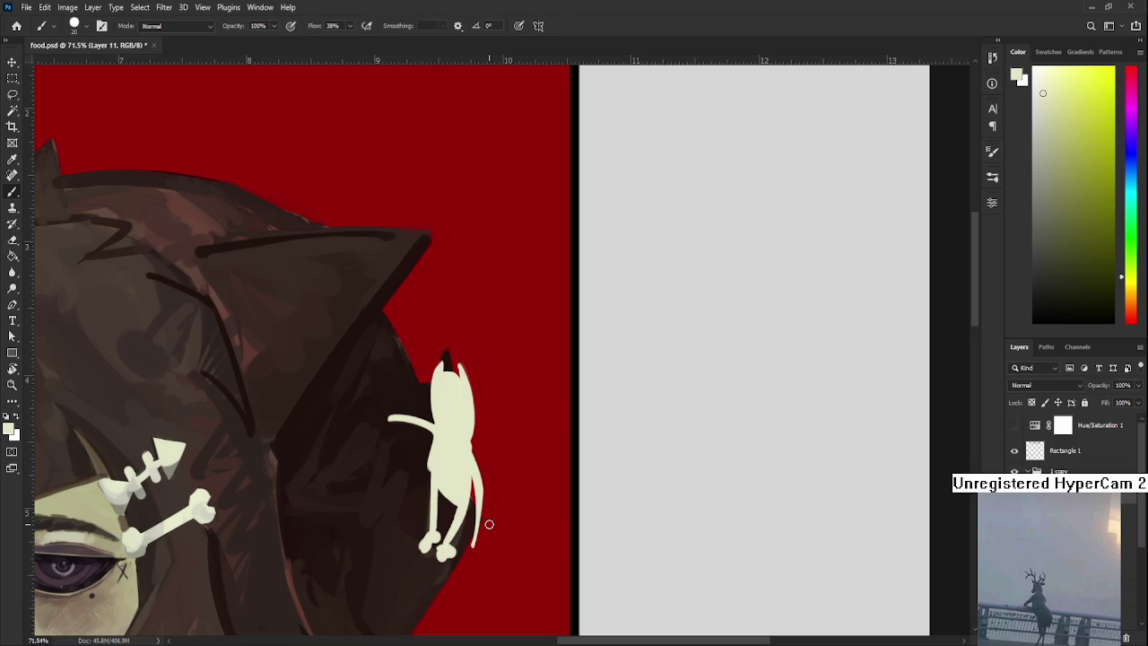
scroll(488, 524, "down", 2)
key("e")
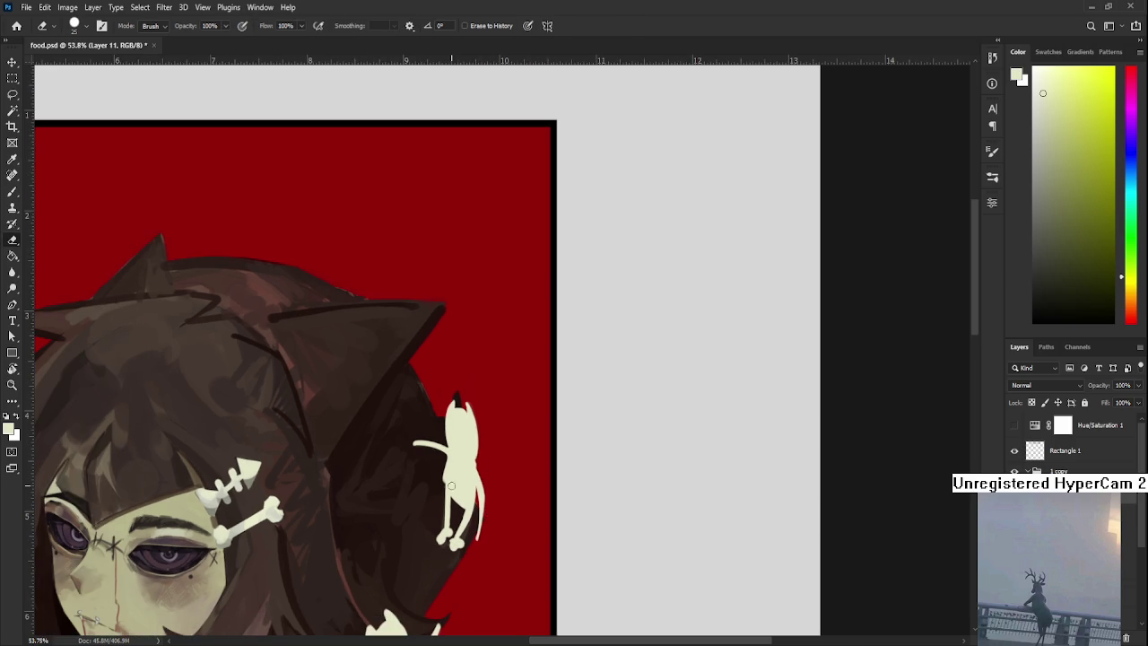
key("b")
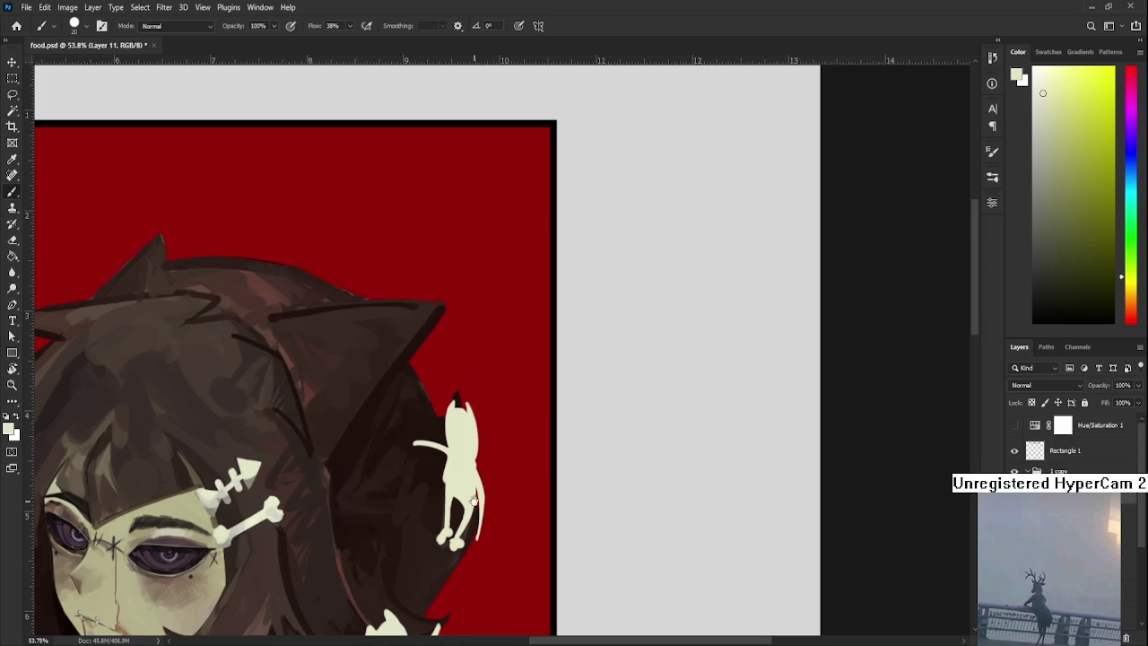
left_click_drag(472, 497, 499, 471)
key("e")
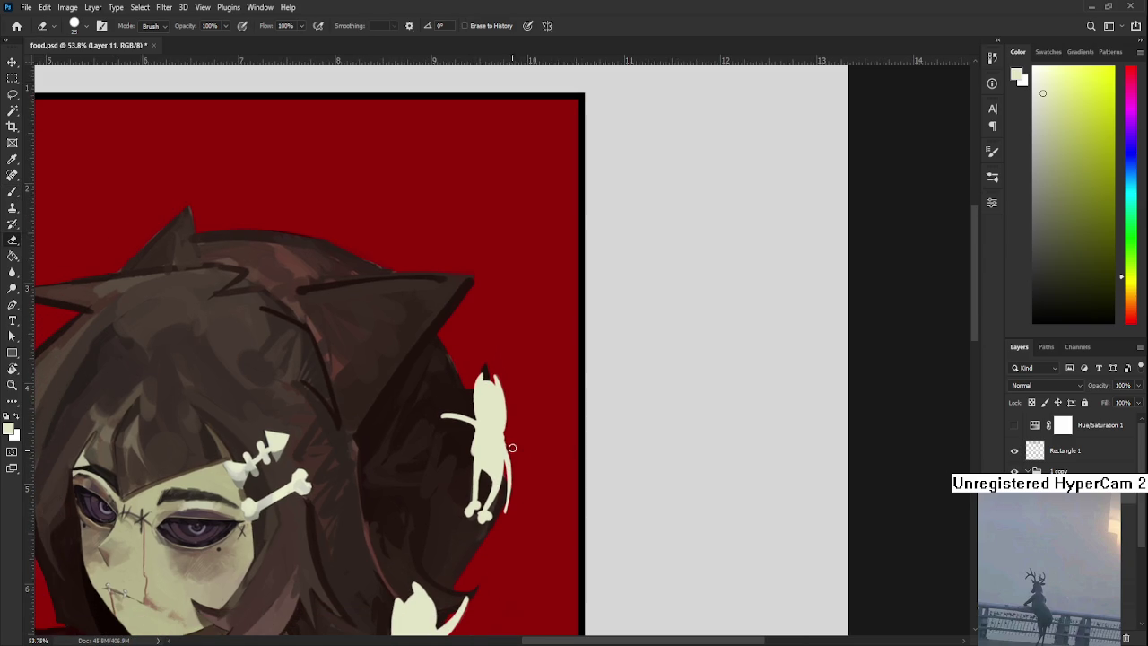
key("b")
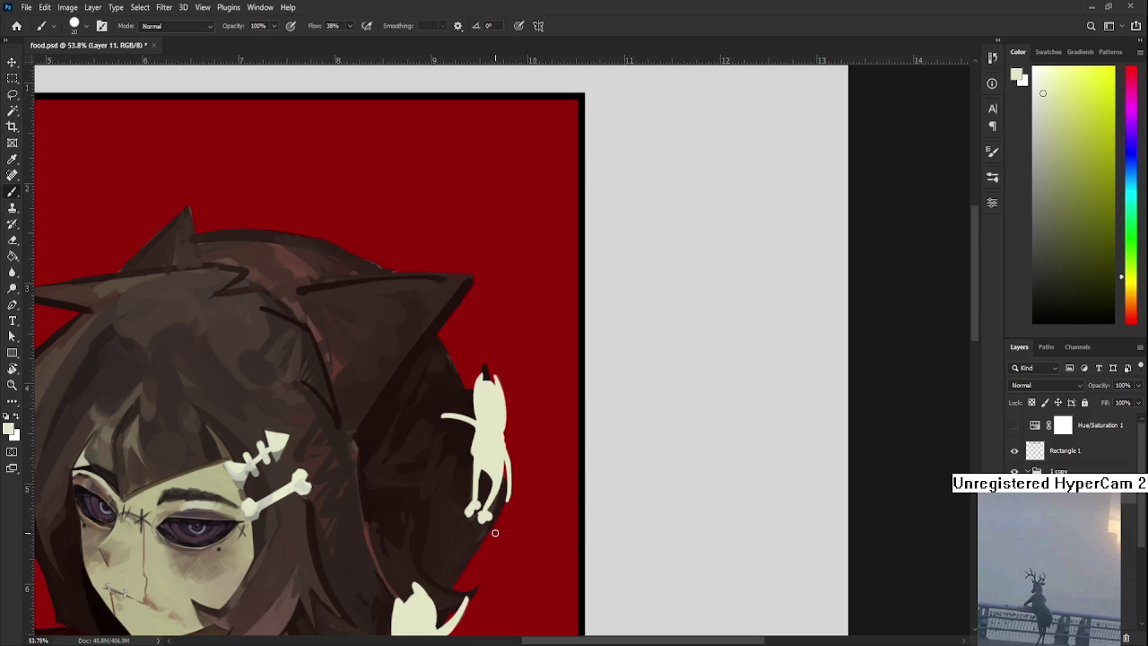
Pan to bring the cream cat beside the girl's right hair edge into view.
left_click_drag(495, 533, 519, 479)
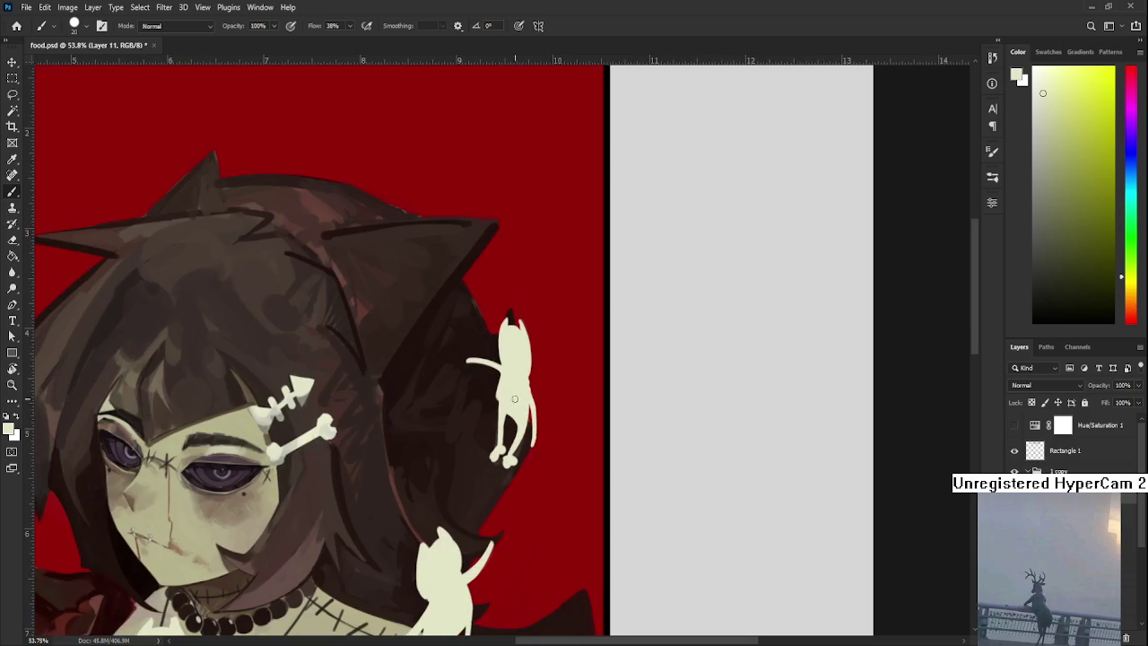
Lasso the hair-side cat, tilt it, and narrow and skew it against the hair.
key("l")
mouse_move(437, 366)
left_mouse_down()
mouse_move(481, 274)
mouse_move(434, 385)
left_mouse_up()
key("ctrl+t")
mouse_move(628, 367)
left_mouse_down()
mouse_move(627, 389)
mouse_move(628, 357)
mouse_move(586, 339)
left_mouse_up()
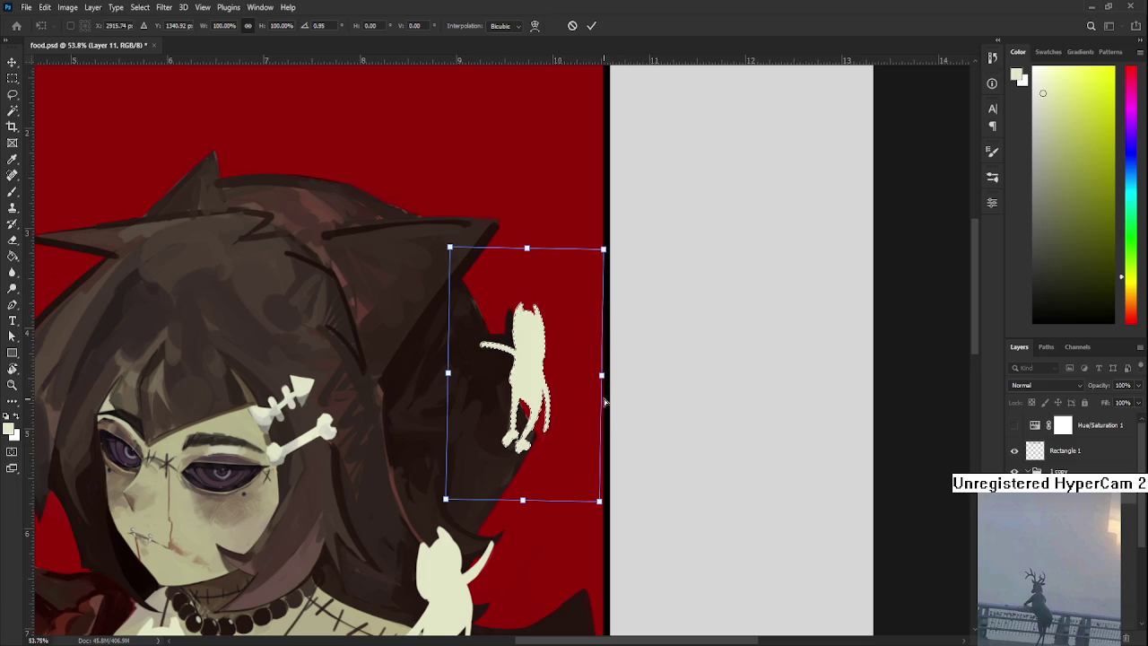
left_click_drag(602, 376, 589, 382)
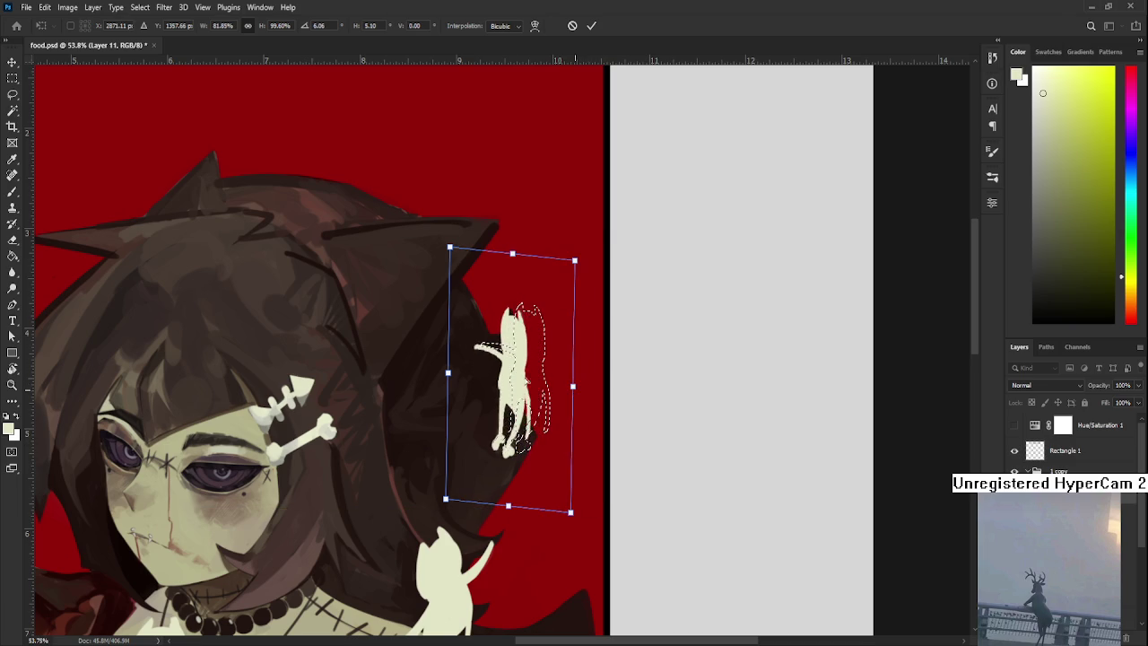
left_click_drag(447, 372, 463, 367)
key("Return")
key("ctrl+d")
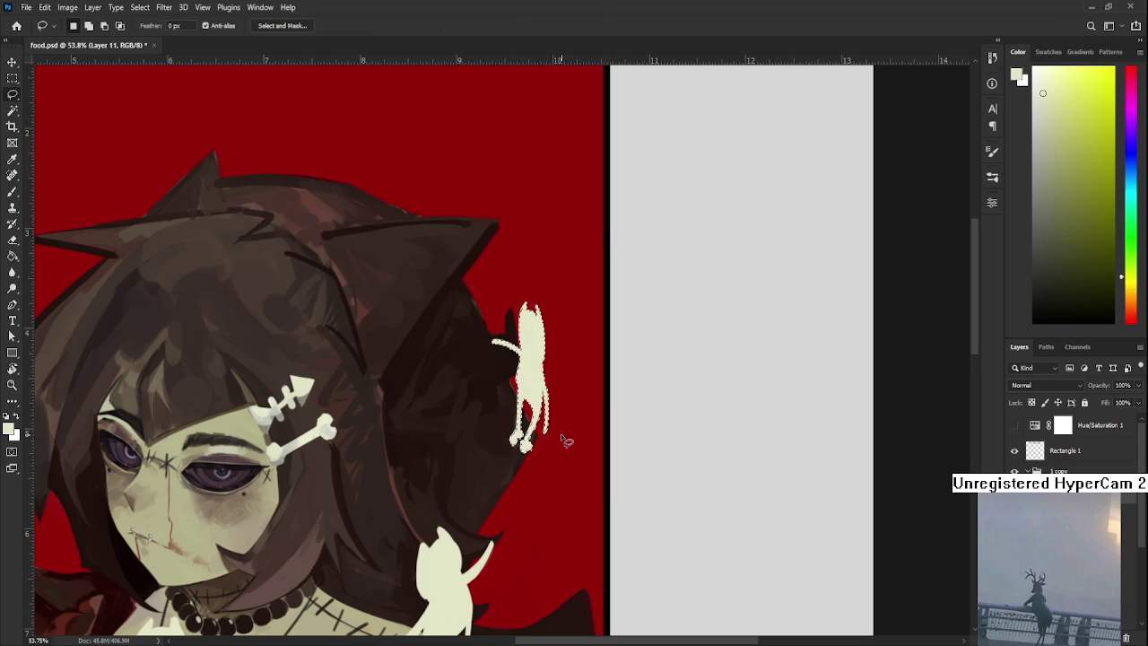
key("ctrl+0")
scroll(568, 436, "up", 2)
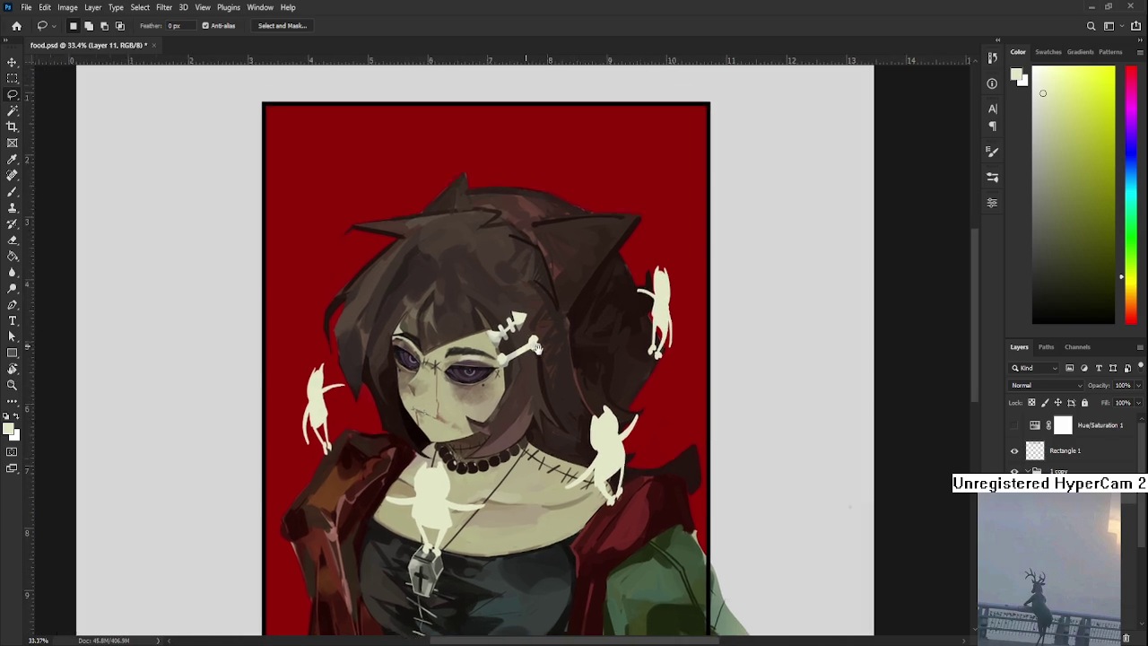
Scale all the cat figures up to about 111% and nudge them slightly down.
left_click_drag(453, 319, 532, 406)
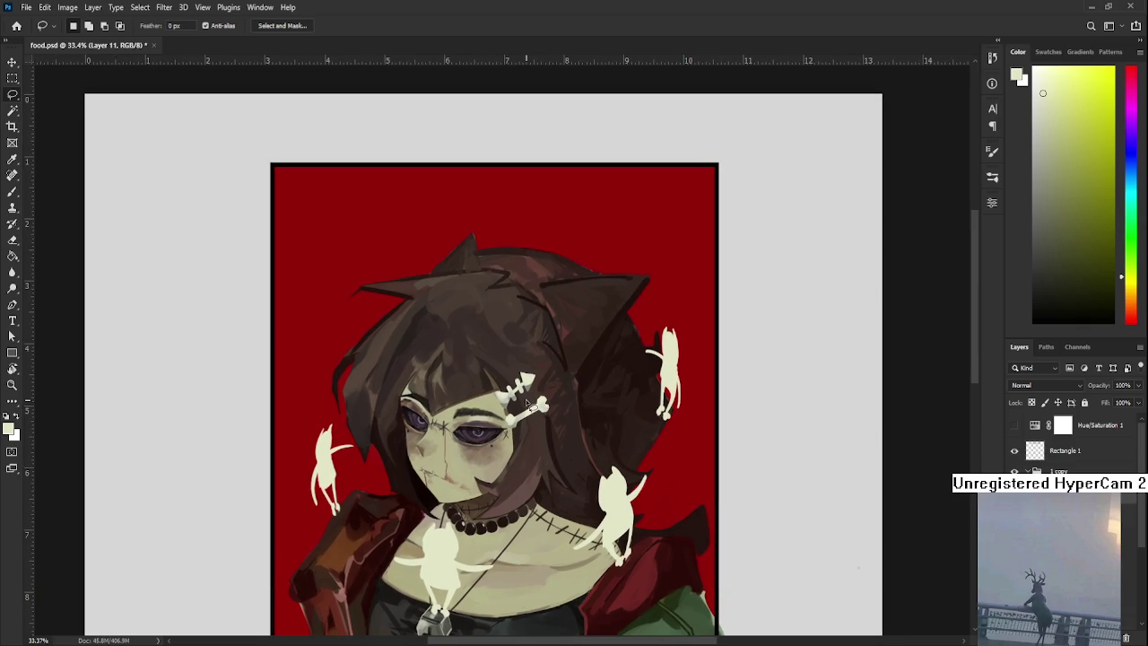
mouse_move(513, 483)
left_mouse_down()
mouse_move(504, 496)
mouse_move(555, 436)
left_mouse_up()
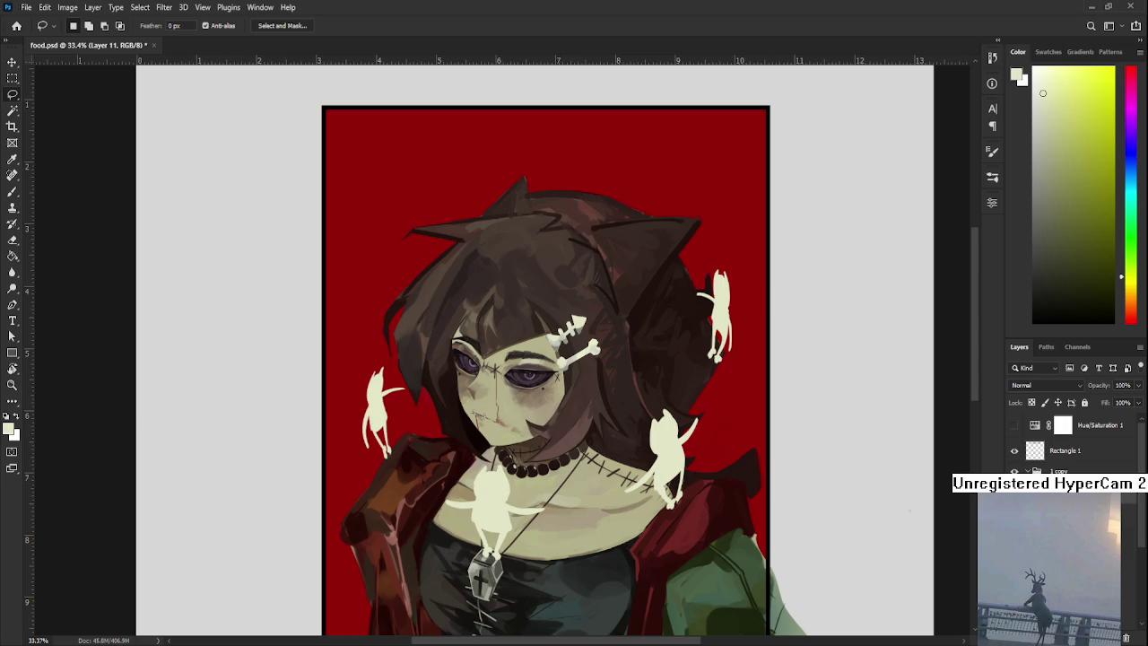
key("ctrl+t")
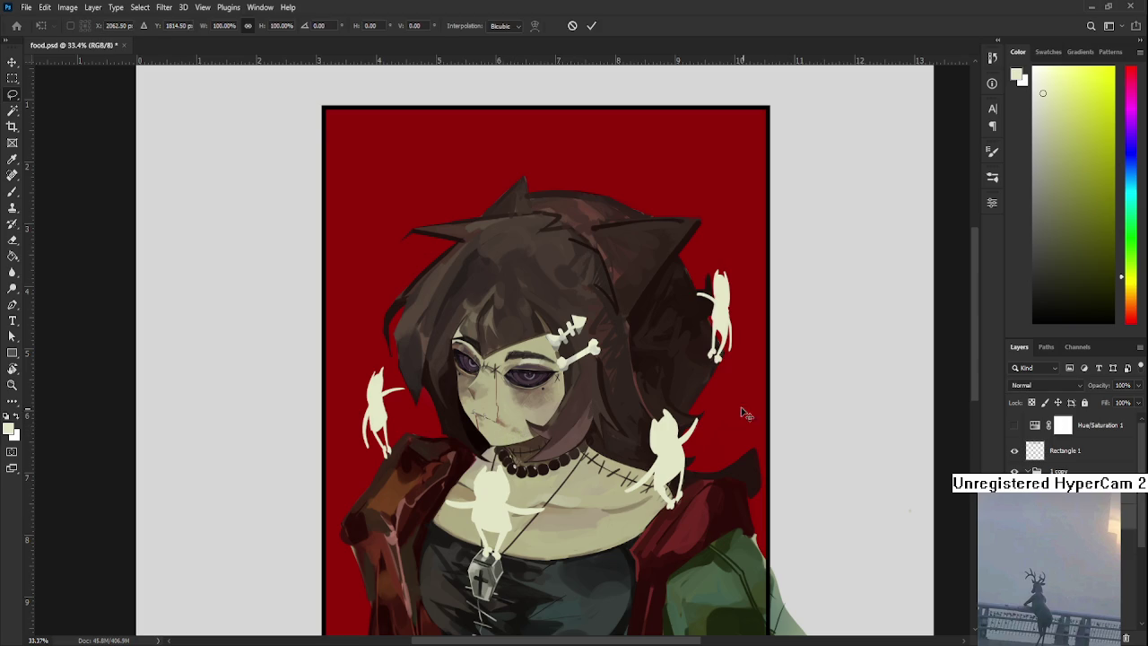
scroll(738, 410, "down", 2)
left_click_drag(733, 534, 749, 554)
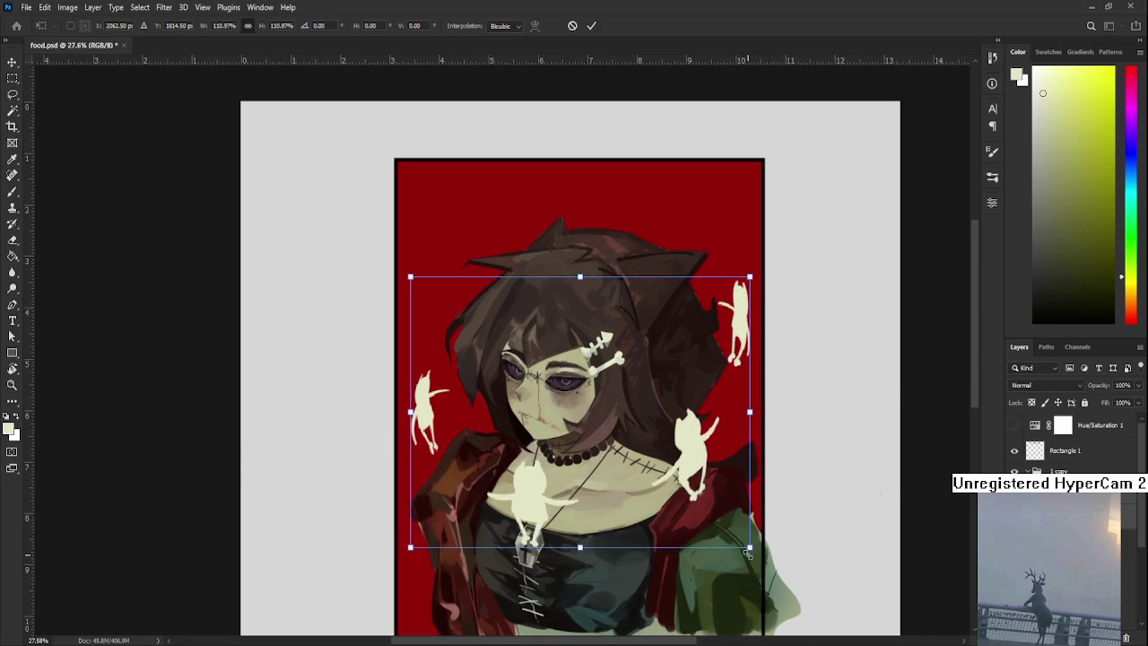
left_click_drag(728, 505, 729, 519)
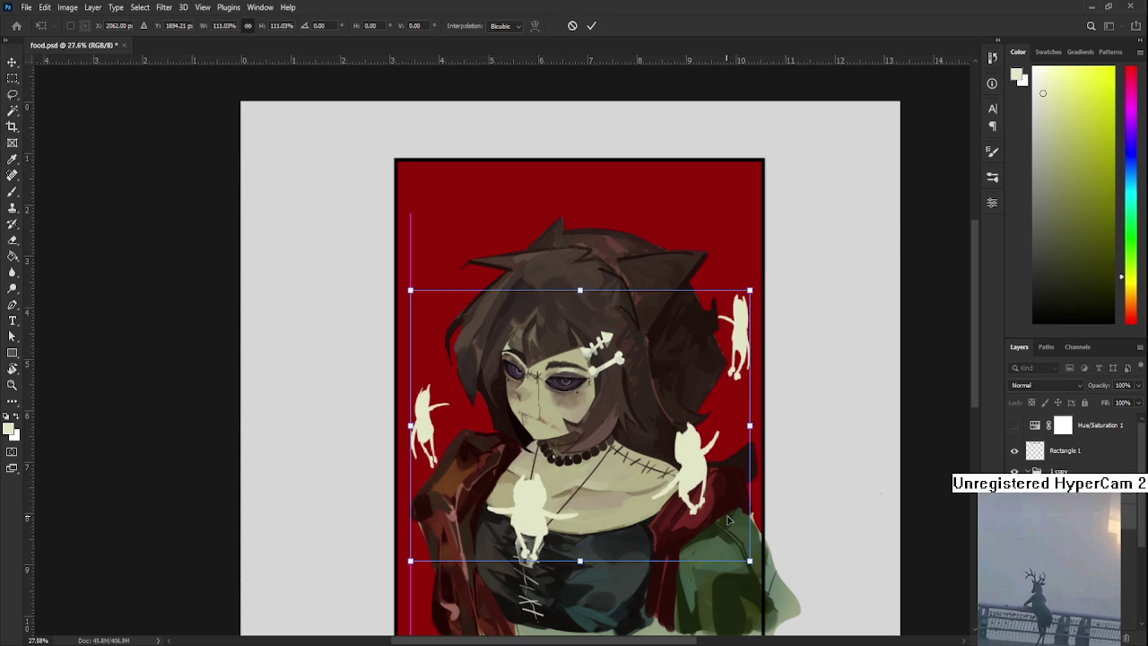
key("Return")
scroll(708, 490, "down", 2)
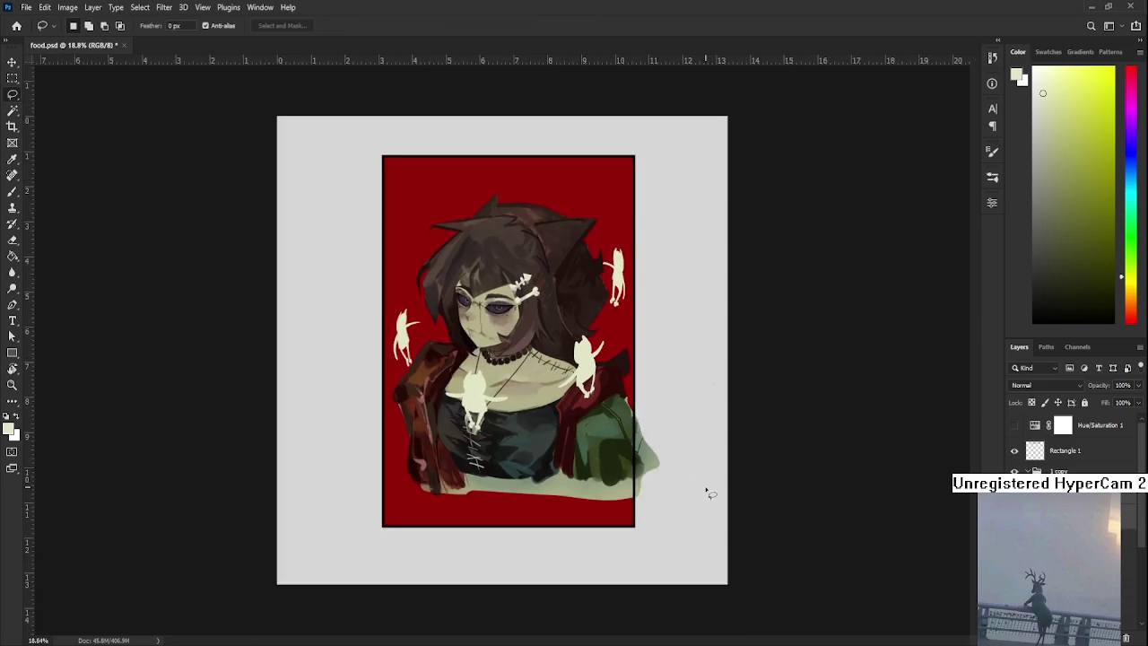
scroll(544, 401, "up", 2)
scroll(544, 401, "up", 2)
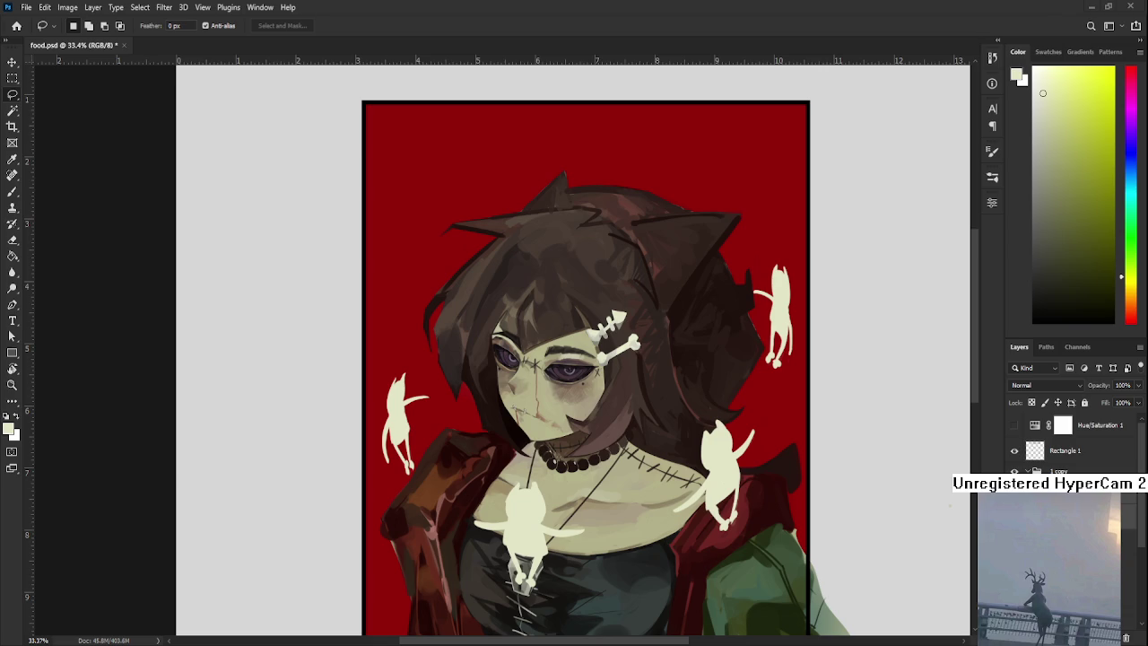
Enlarge the cat left of her hair and shift it left and up.
scroll(507, 370, "down", 1)
left_click_drag(478, 415, 410, 319)
key("ctrl+t")
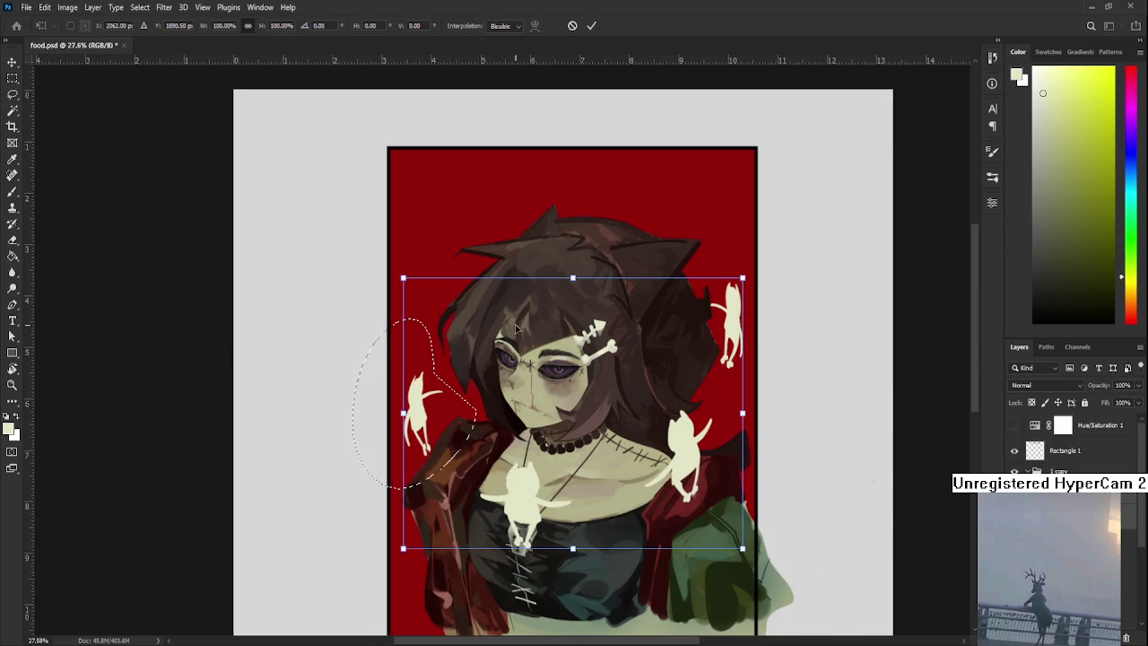
key("Escape")
key("ctrl+d")
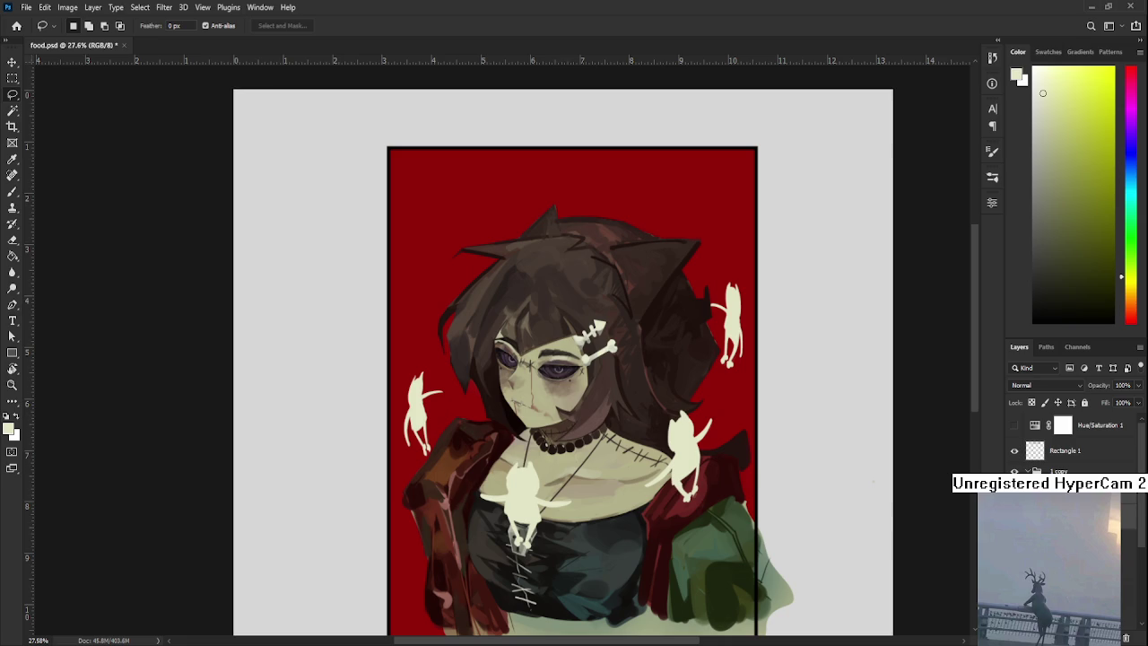
mouse_move(466, 425)
left_mouse_down()
mouse_move(453, 324)
mouse_move(475, 277)
left_mouse_up()
key("ctrl+t")
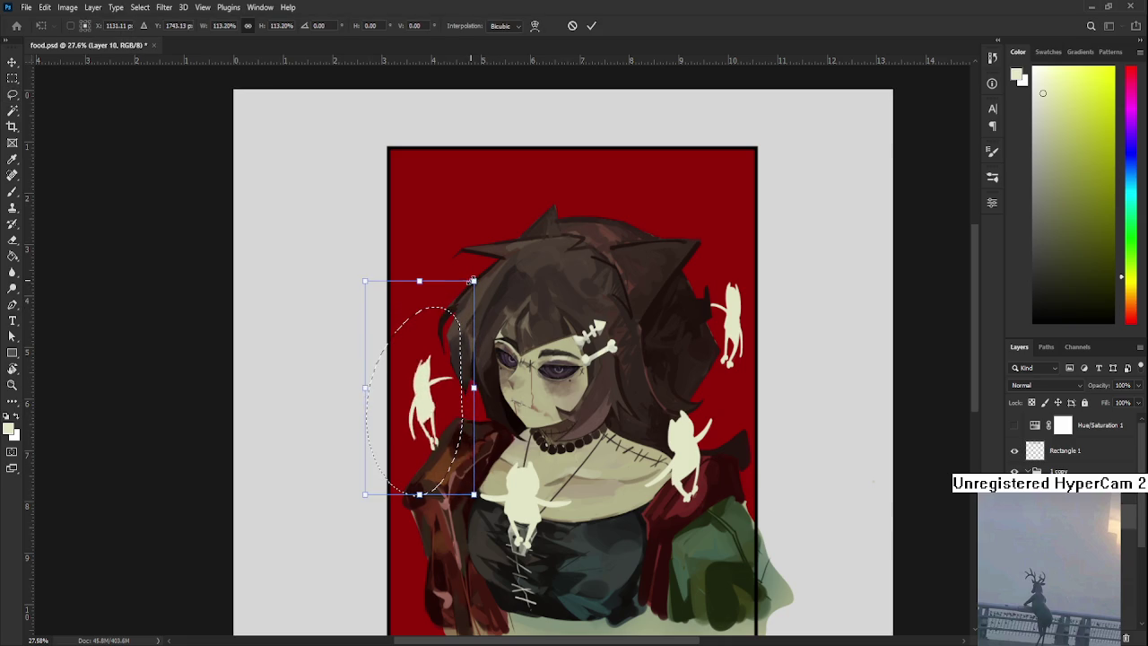
mouse_move(458, 375)
left_mouse_down()
mouse_move(447, 375)
mouse_move(480, 431)
mouse_move(433, 451)
mouse_move(431, 442)
left_mouse_up()
key("Return")
key("ctrl+t")
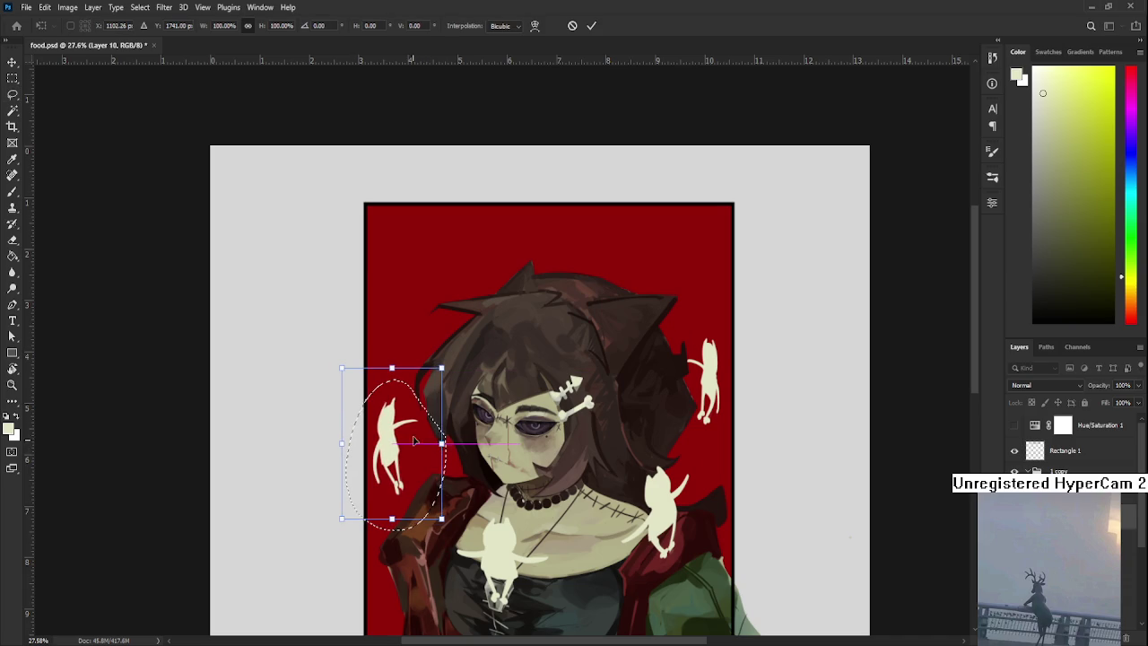
key("Return")
Move the shoulder cat slightly down.
left_click_drag(605, 507, 569, 479)
left_click_drag(590, 428, 628, 414)
key("ctrl+t")
left_click_drag(619, 488, 623, 504)
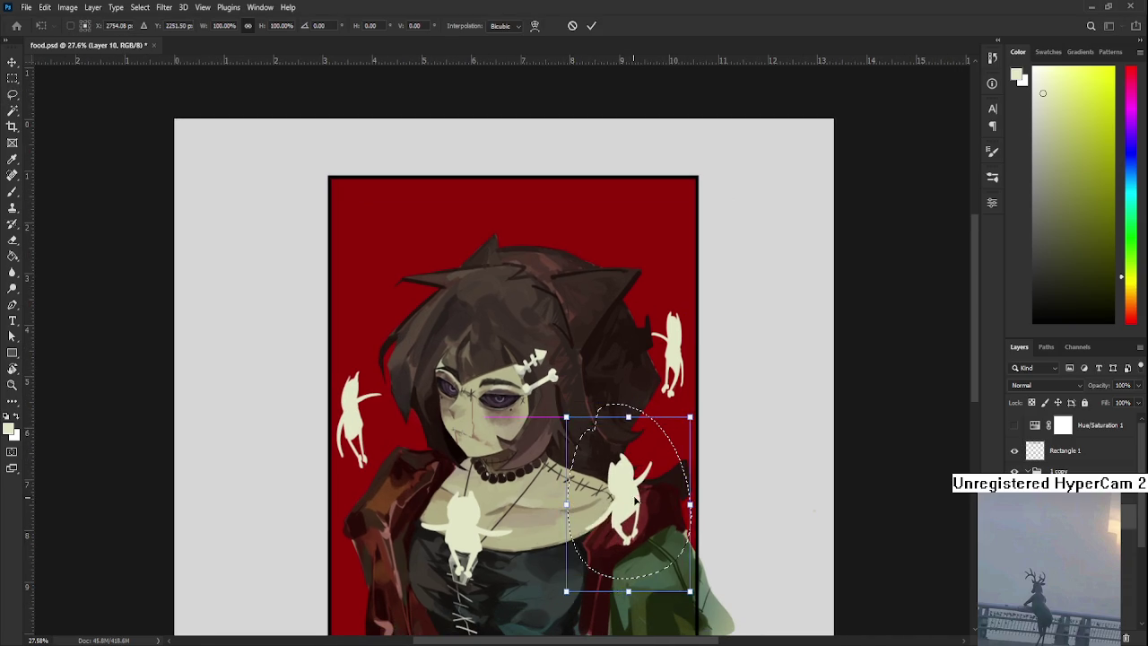
key("Return")
Narrow the chest cat from its right side.
mouse_move(549, 527)
left_mouse_down()
mouse_move(496, 545)
mouse_move(513, 513)
left_mouse_up()
key("ctrl+t")
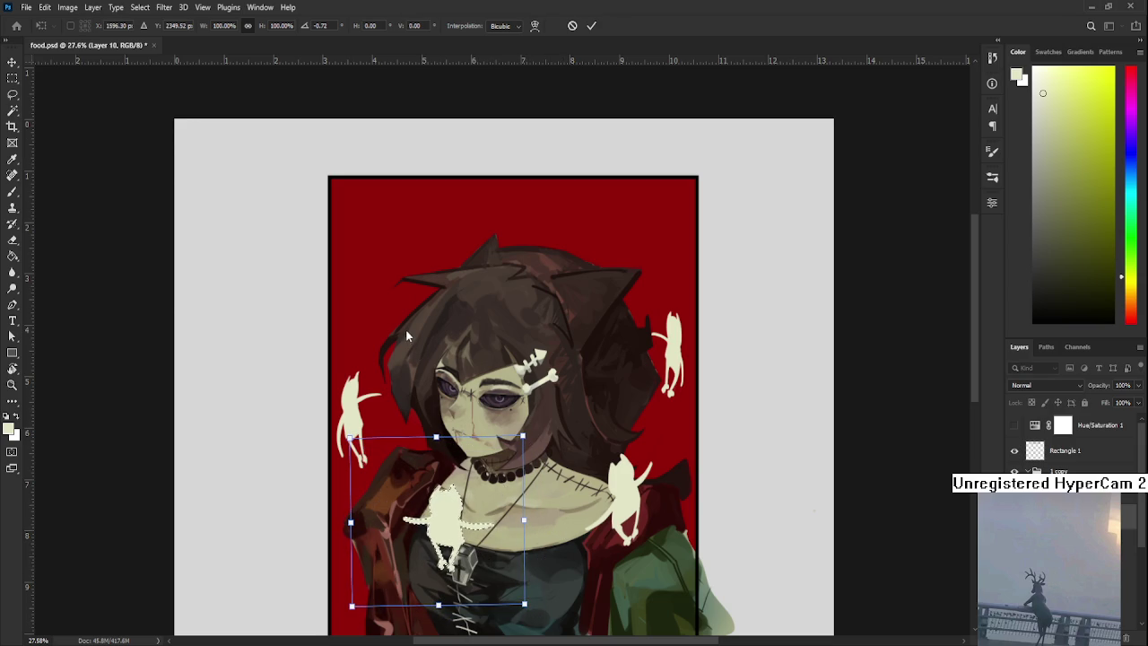
left_click_drag(523, 520, 518, 531)
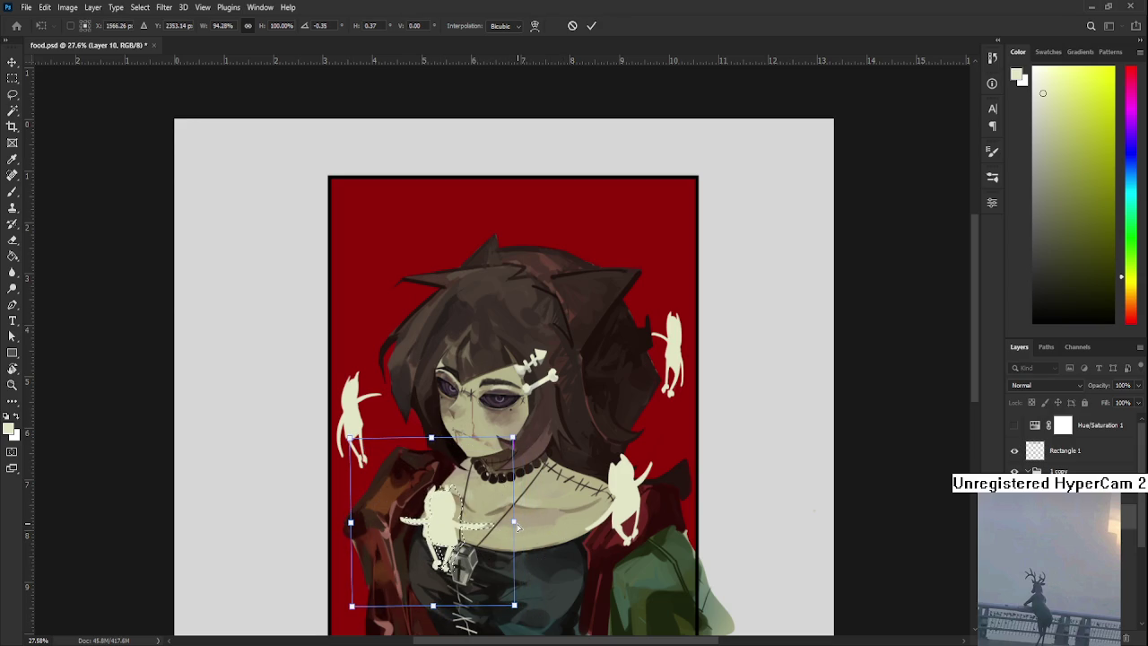
key("Return")
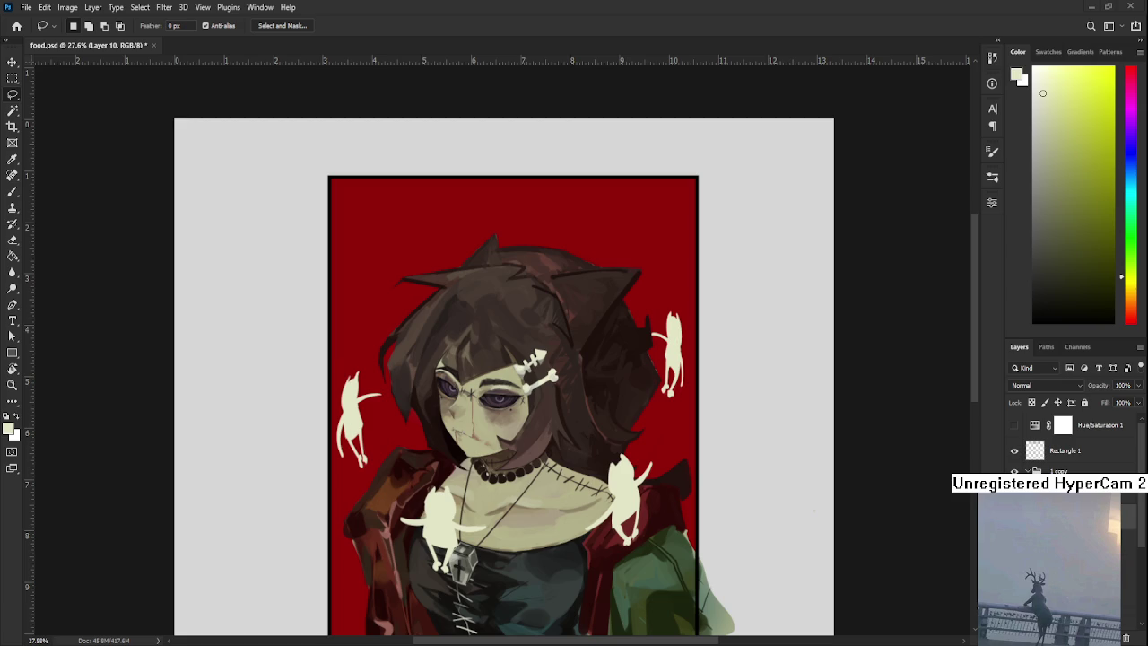
Lasso the cat left of her hair and nudge it slightly higher, then deselect.
scroll(525, 529, "down", 1)
scroll(524, 529, "up", 1)
scroll(512, 402, "up", 1)
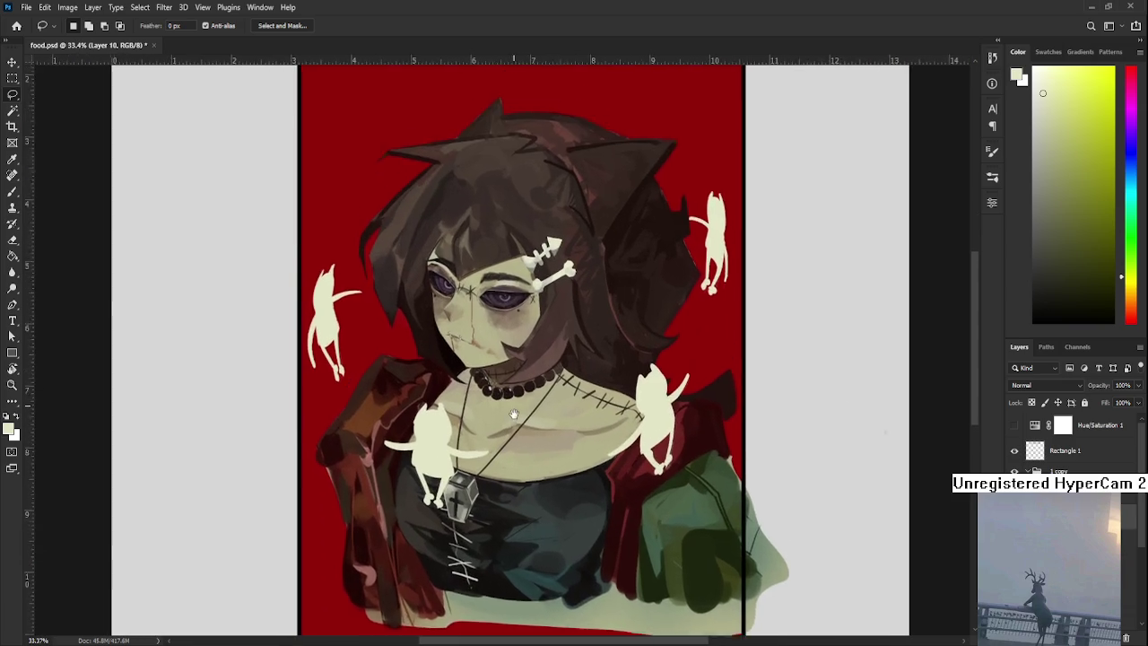
left_click_drag(512, 401, 519, 456)
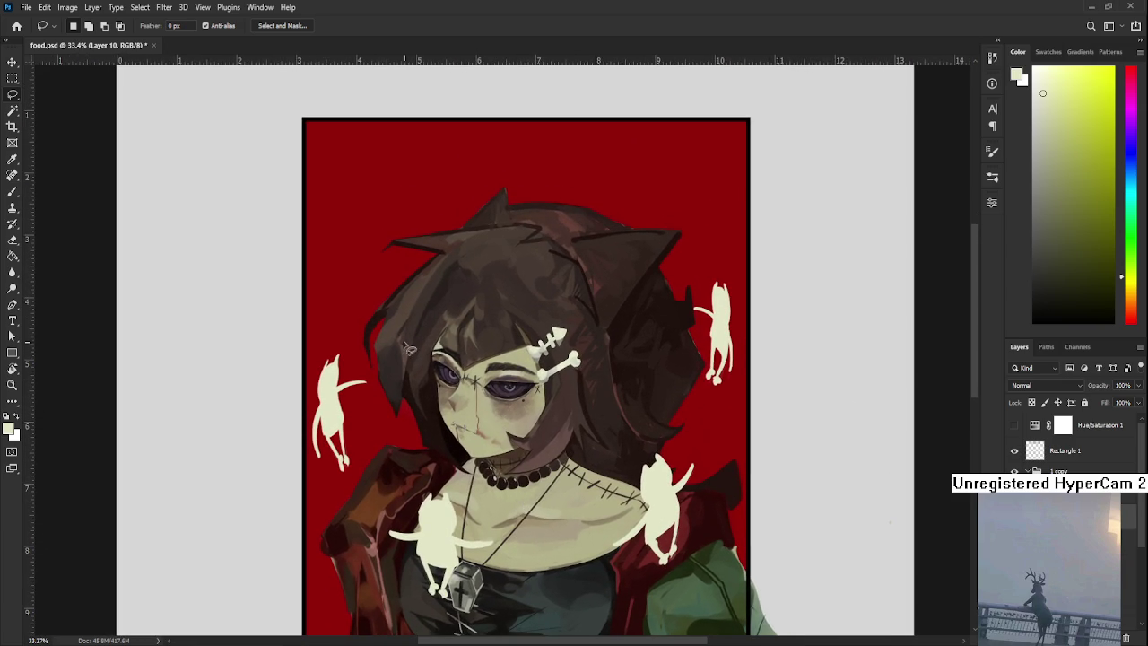
scroll(385, 387, "up", 1)
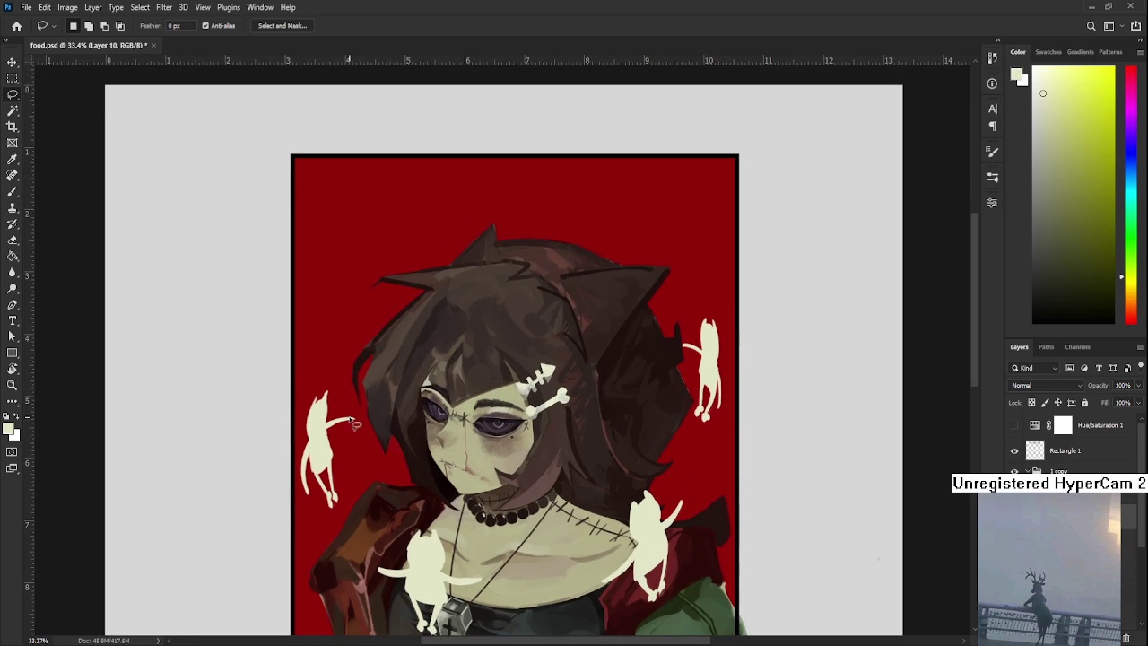
left_click_drag(371, 448, 349, 395)
key("ctrl+t")
key("Return")
key("ctrl+d")
key("b")
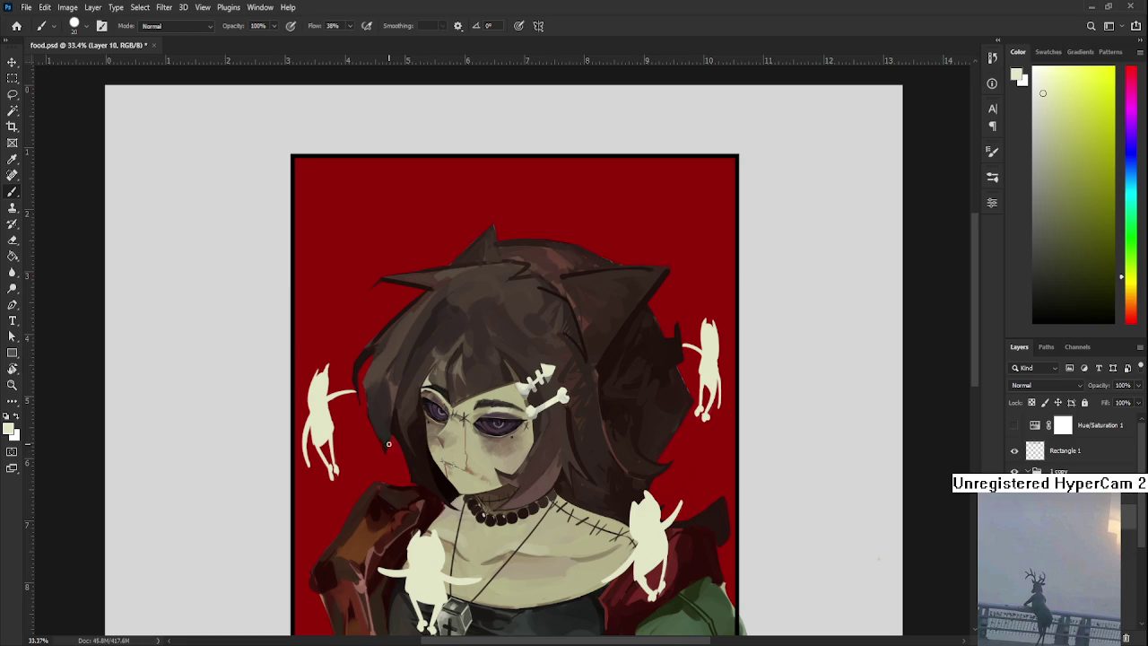